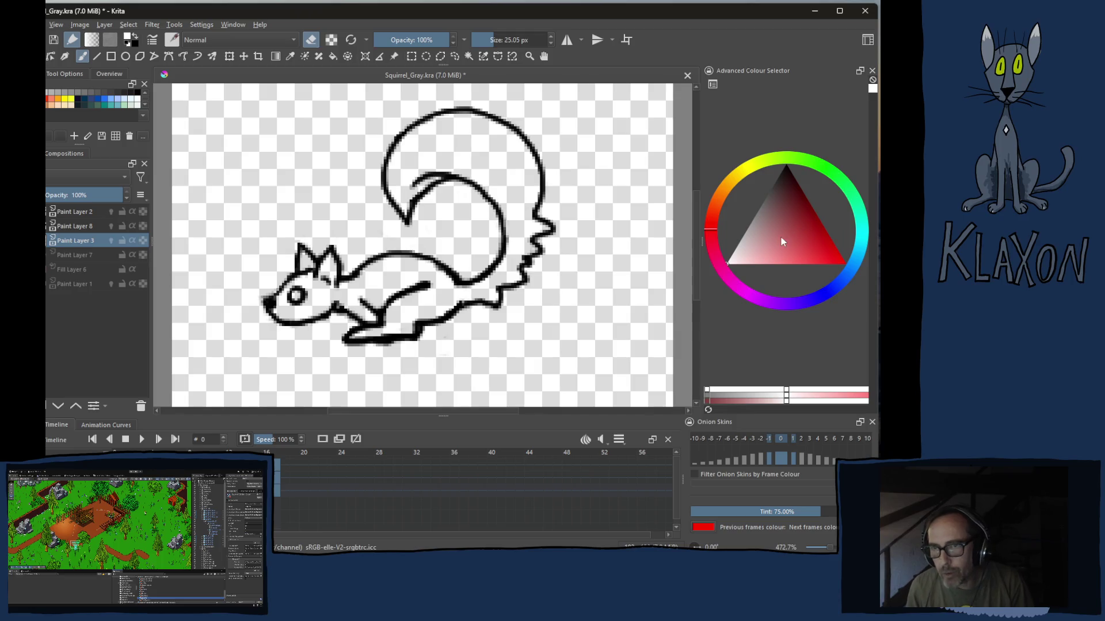
Pick a dark purple and brush it over the squirrel's head, ears, body and tail
left_click(779, 305)
left_click(797, 208)
left_click_drag(796, 208, 794, 198)
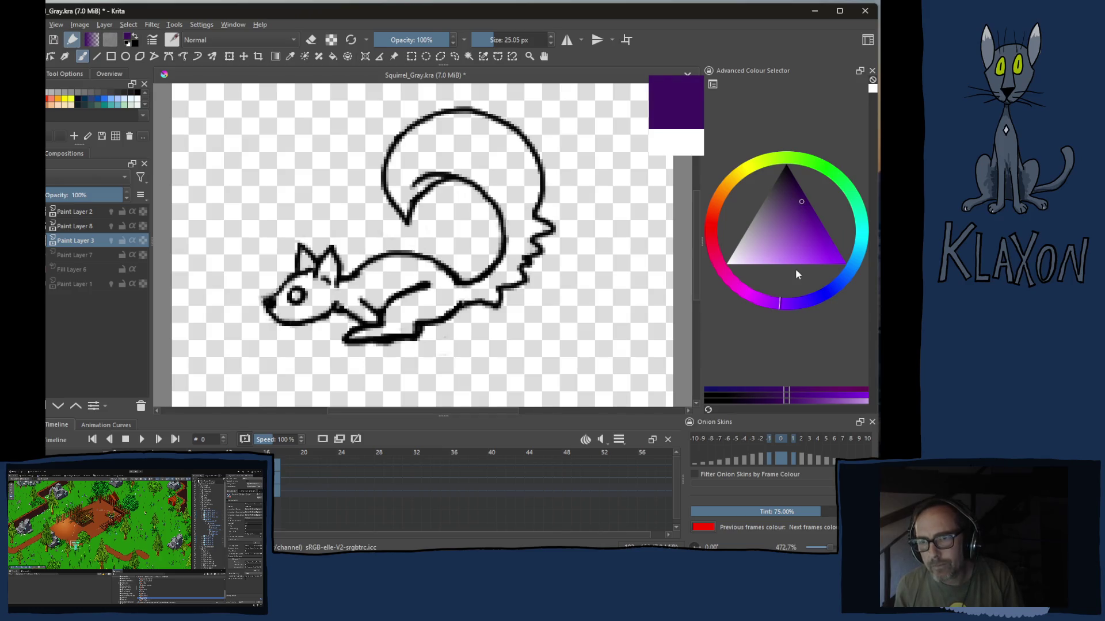
left_click(786, 195)
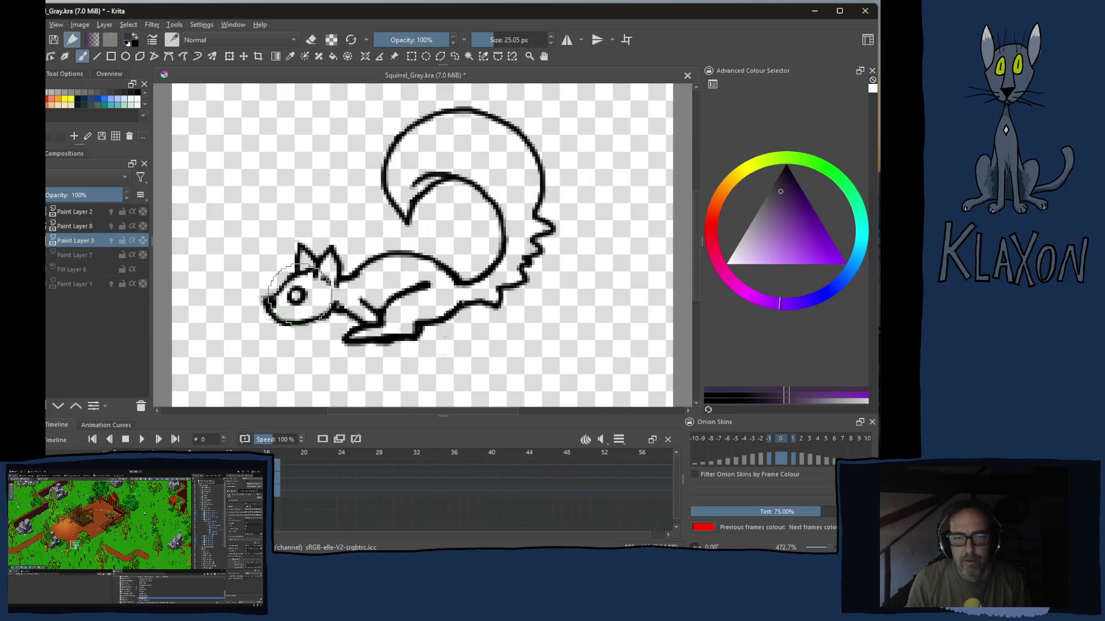
mouse_move(332, 232)
left_mouse_down()
mouse_move(292, 320)
mouse_move(363, 294)
mouse_move(501, 285)
mouse_move(565, 223)
mouse_move(518, 156)
mouse_move(432, 164)
mouse_move(414, 138)
mouse_move(328, 212)
left_mouse_up()
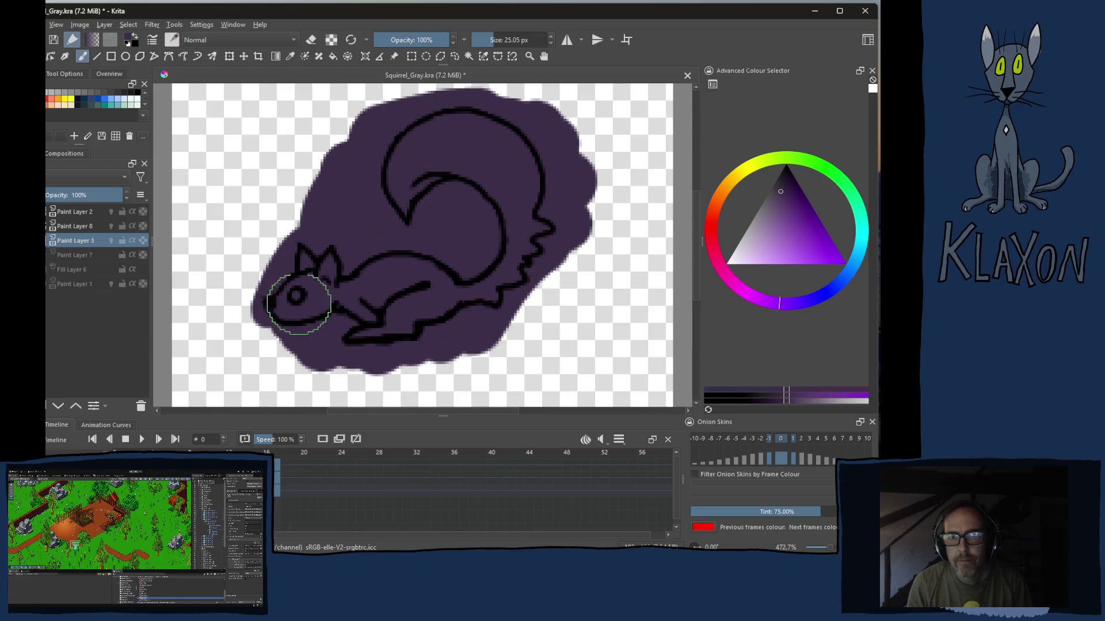
left_click_drag(294, 307, 315, 322)
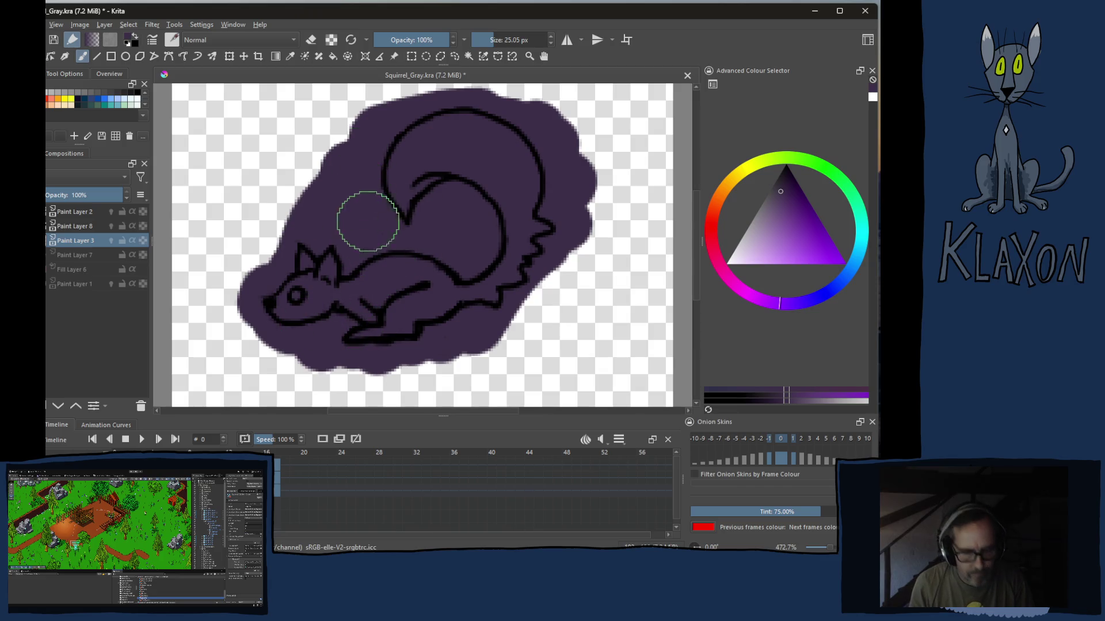
Erase the purple spilling outside the black outline with the Fill tool in eraser mode, then return to the brush
key("f")
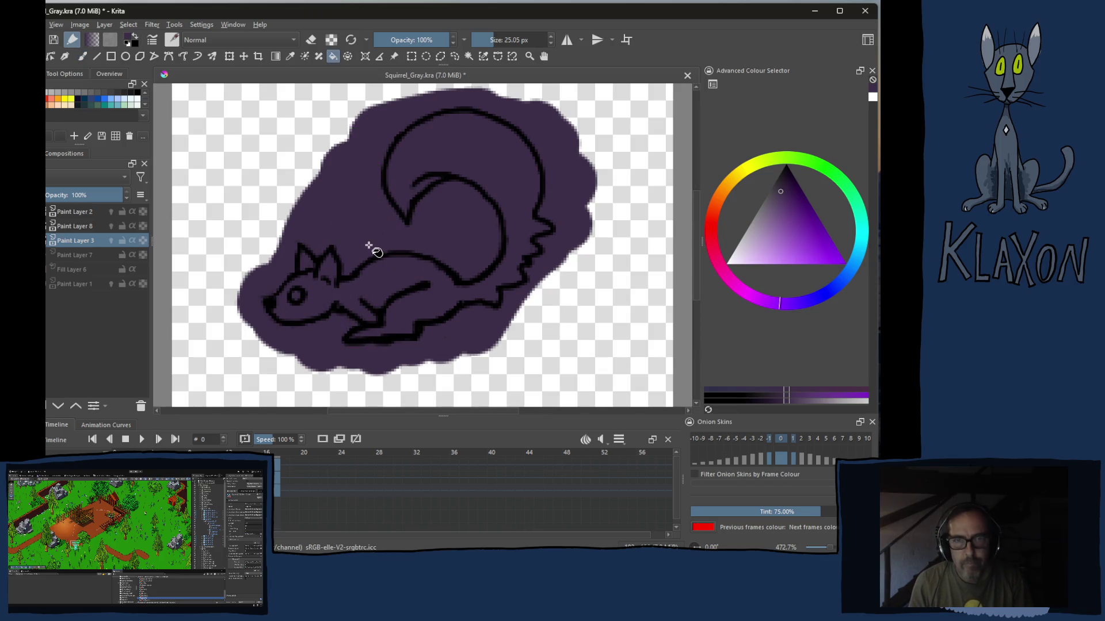
key("e")
left_click(377, 226)
key("e")
key("b")
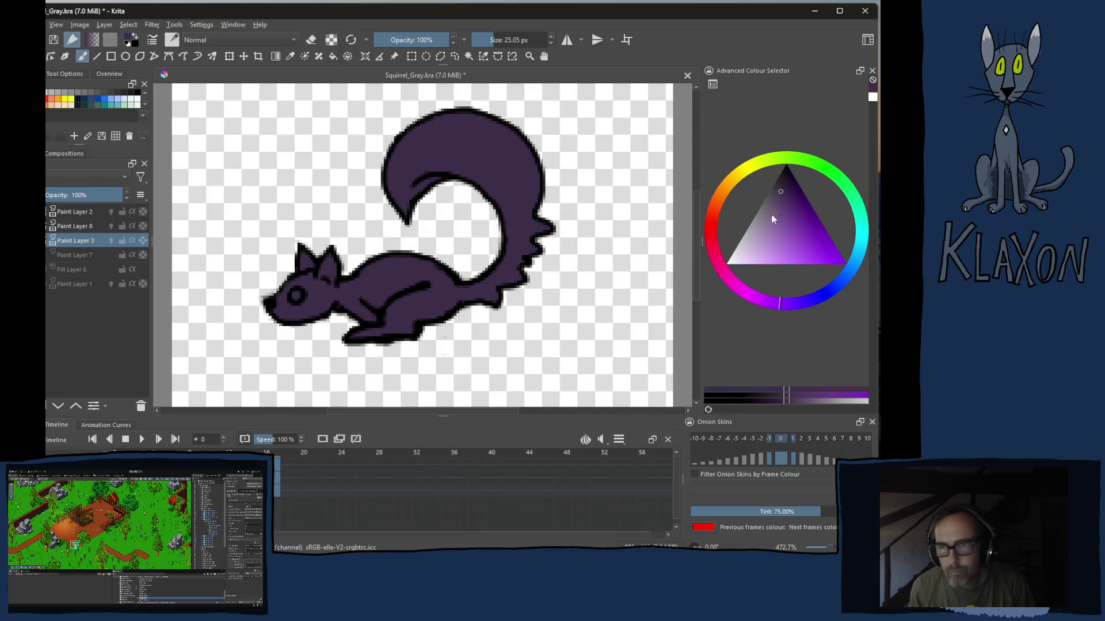
Choose a reddish orange-brown shade in the colour selector for the underside
left_click(725, 195)
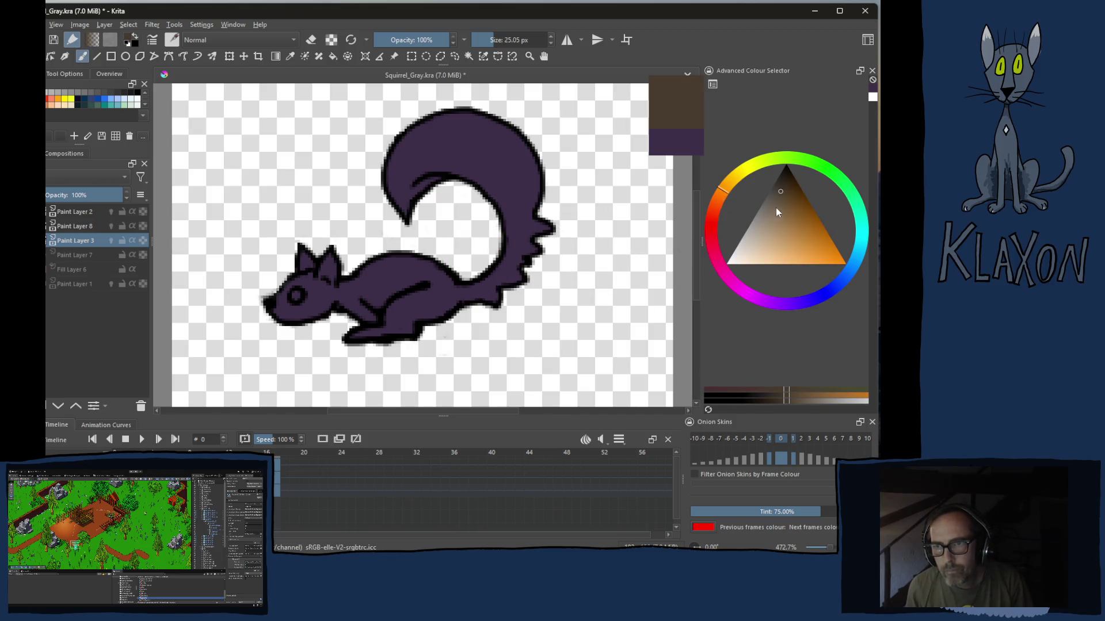
left_click(714, 207)
left_click(802, 216)
left_click_drag(806, 207, 809, 214)
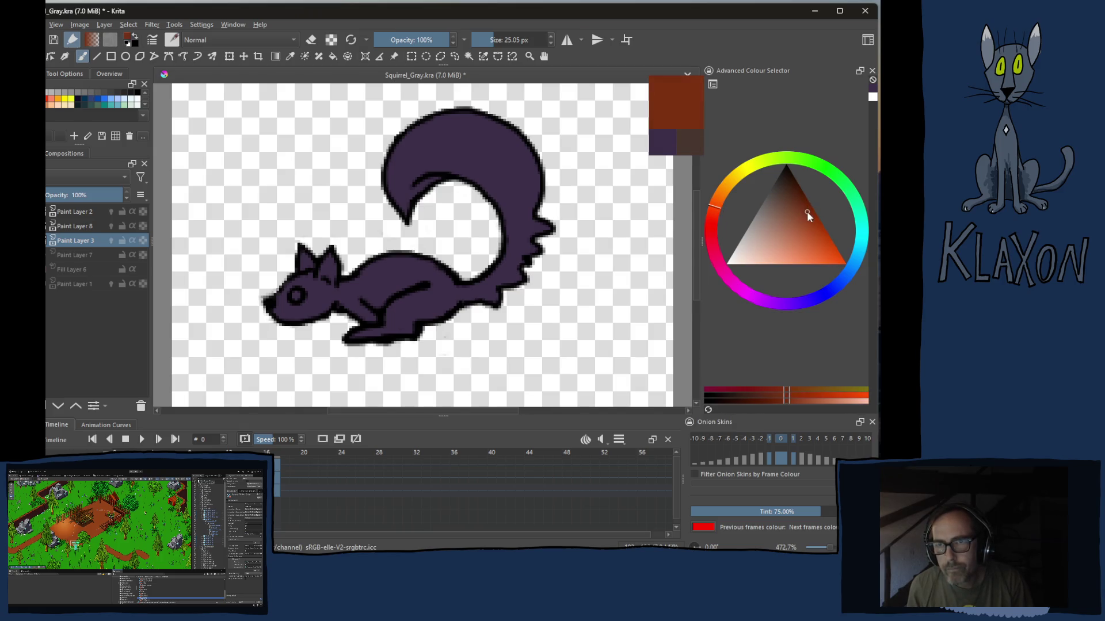
scroll(388, 319, "down", 5)
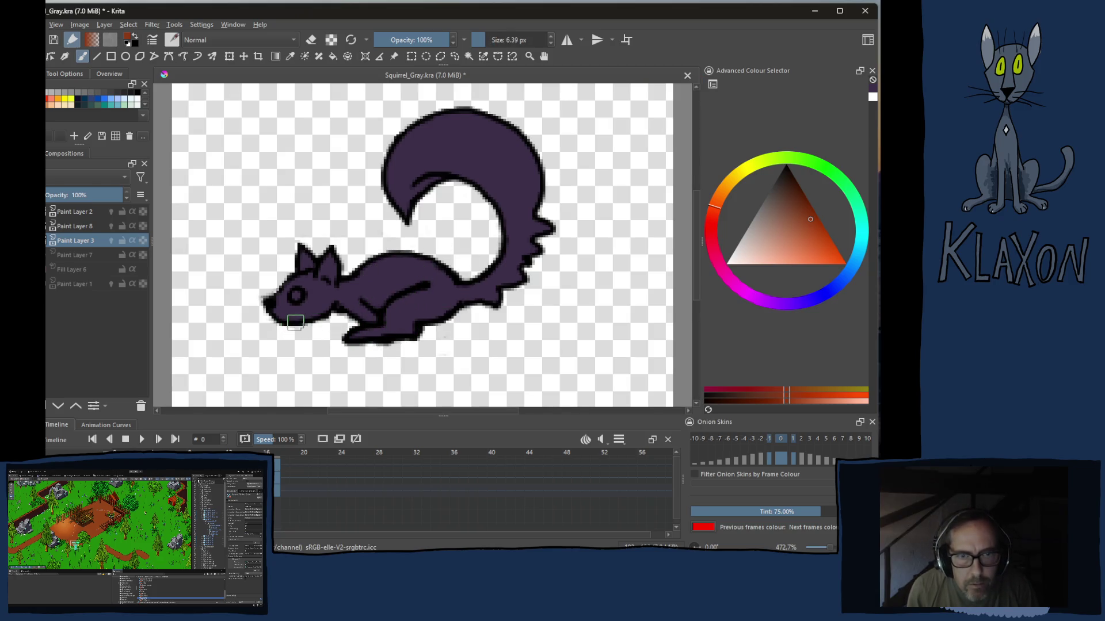
Paint orange-brown strokes under the chin, along the front leg and across the belly
mouse_move(327, 307)
left_mouse_down()
mouse_move(290, 321)
mouse_move(337, 302)
left_mouse_up()
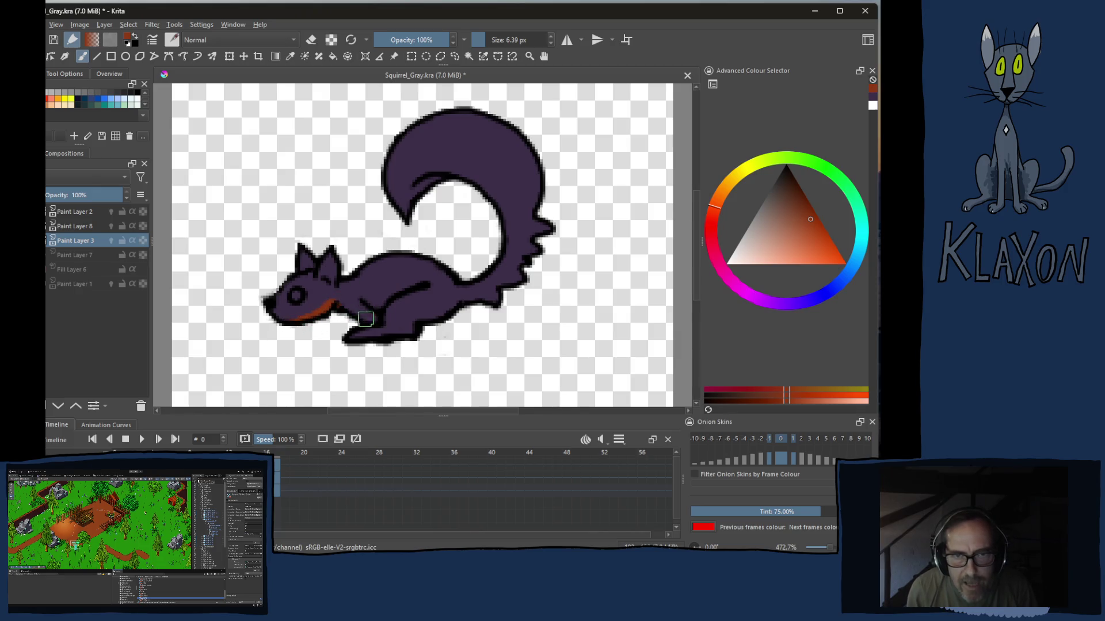
left_click_drag(355, 340, 390, 332)
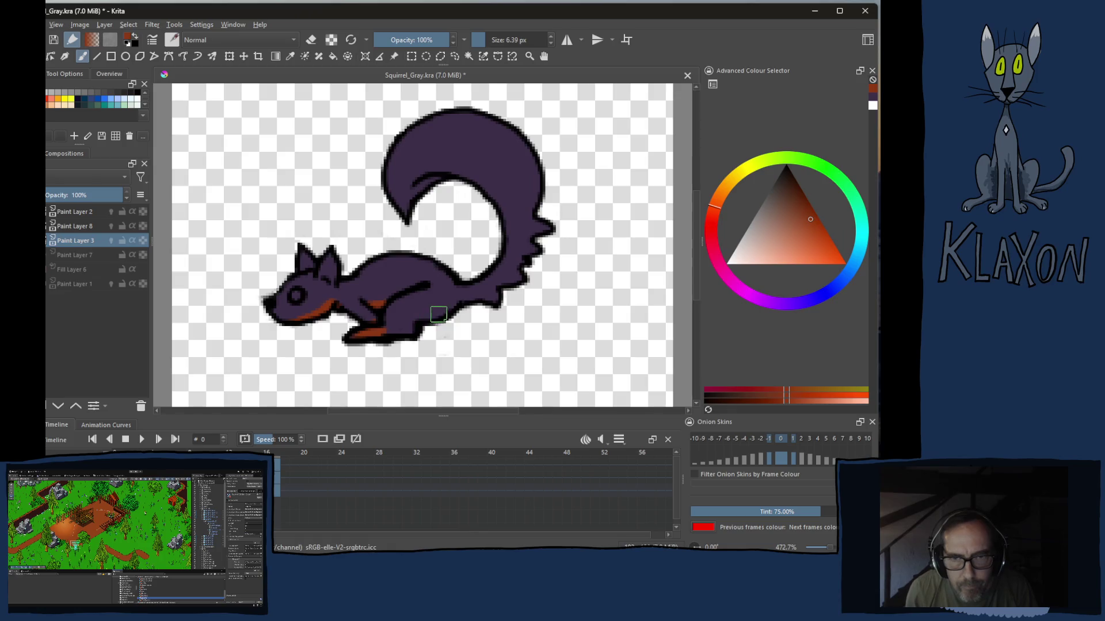
mouse_move(420, 312)
left_mouse_down()
mouse_move(466, 302)
mouse_move(521, 264)
left_mouse_up()
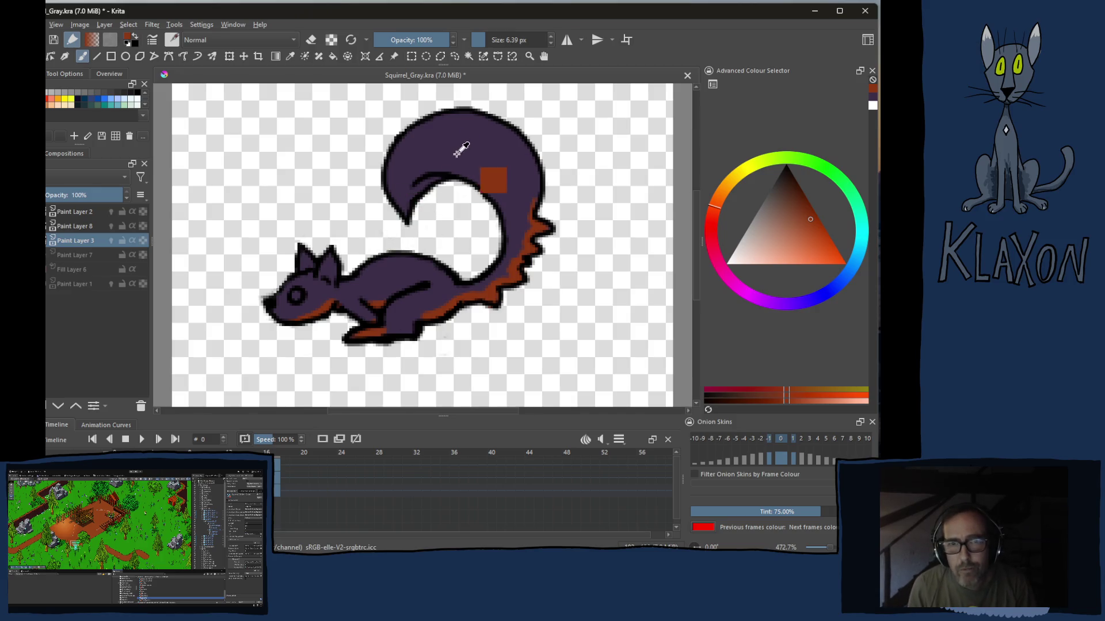
Paint a pale lavender stripe along the squirrel's back with a smaller brush, then switch to the browser
left_click(466, 183, "ctrl")
left_click(759, 213)
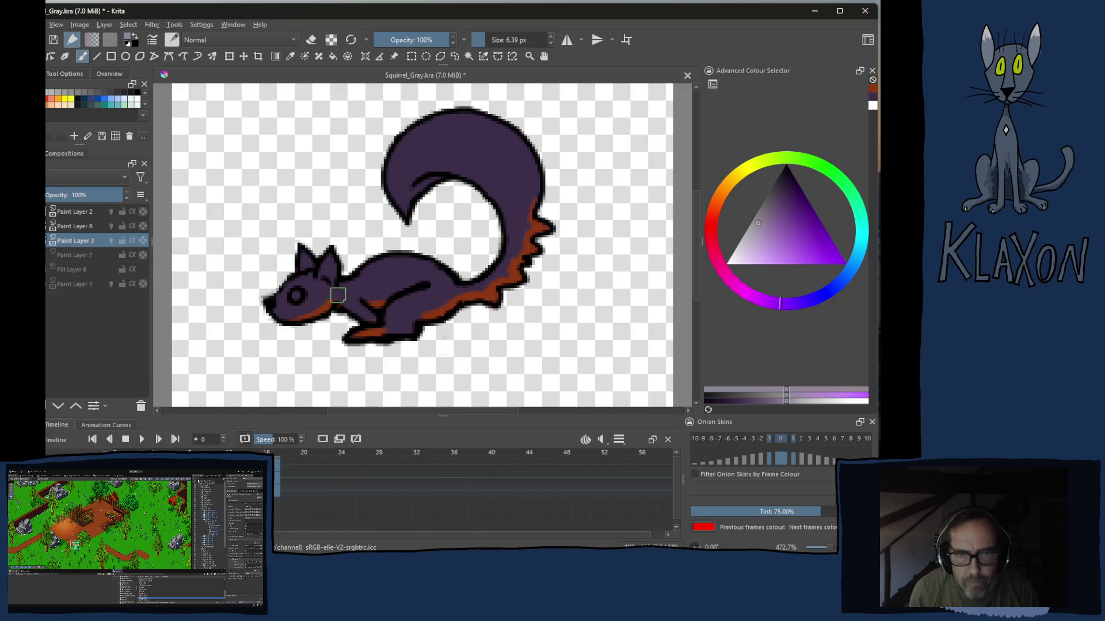
key("bracketleft")
key("bracketleft")
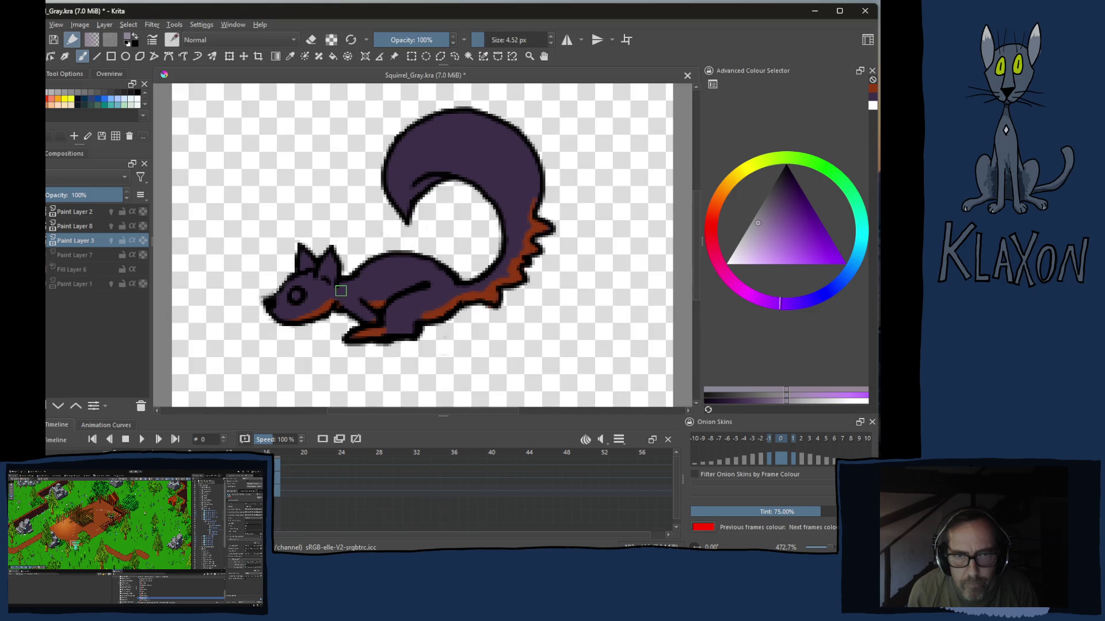
left_click_drag(353, 288, 394, 274)
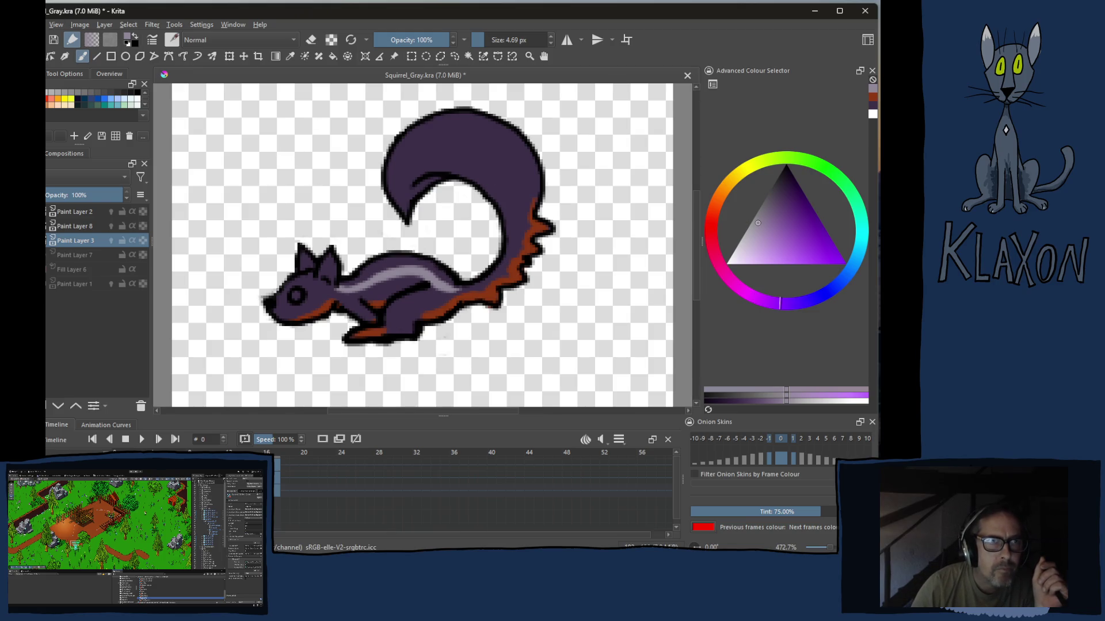
key("alt+Tab")
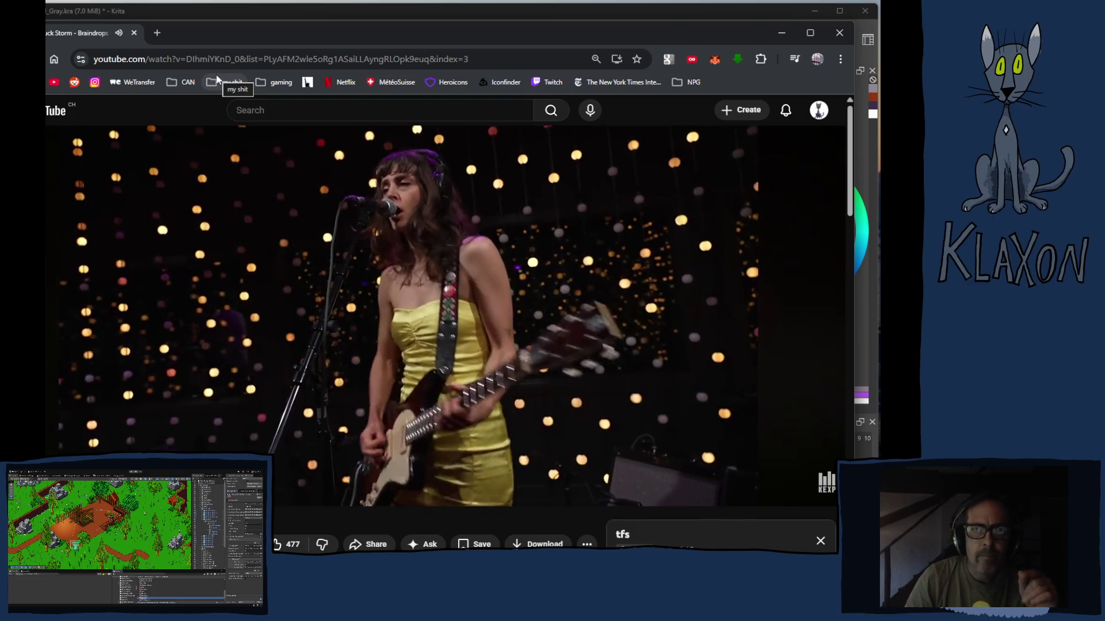
Search Google Images for 'squirrel' in a new tab and start editing the query toward 'striped squirrel'
left_click(158, 31)
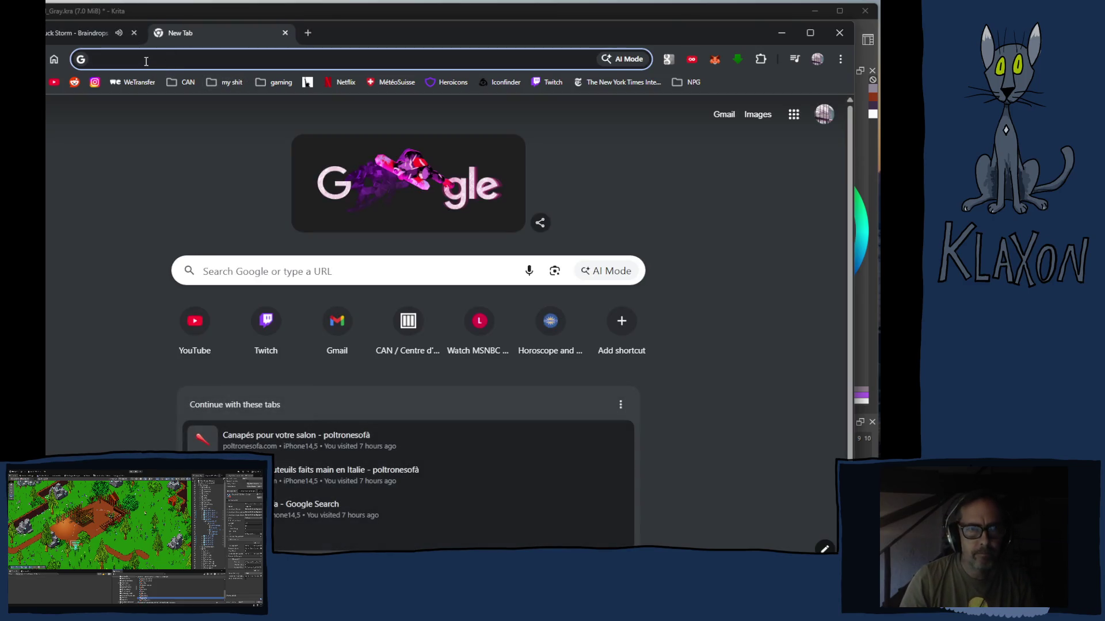
type("squirrel")
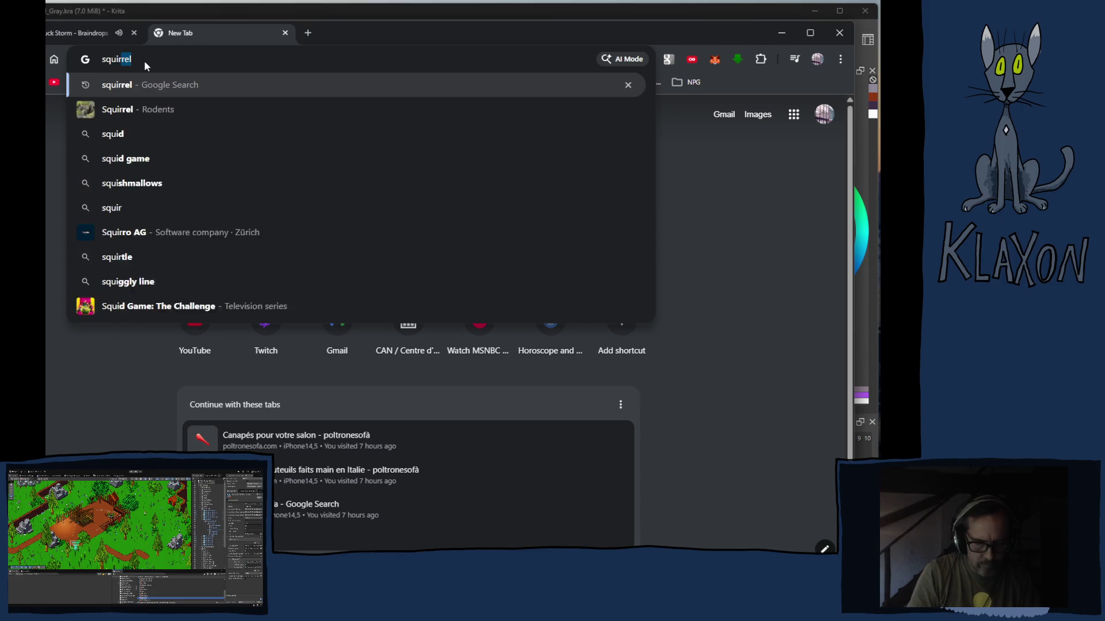
key("Return")
left_click(149, 165)
scroll(545, 389, "down", 1)
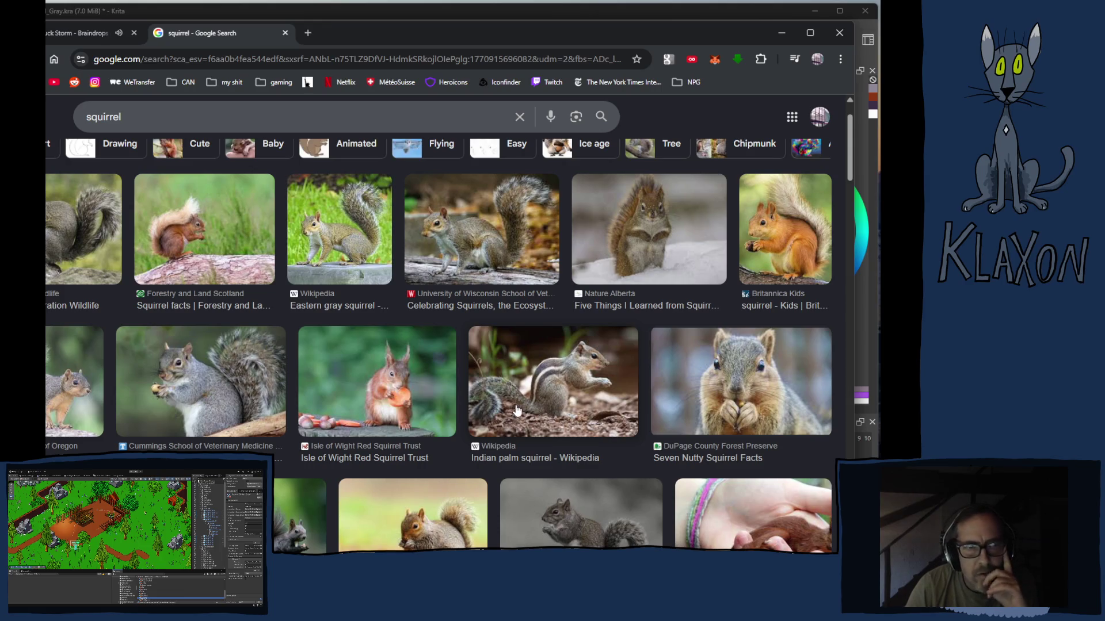
scroll(518, 412, "down", 3)
scroll(517, 412, "down", 3)
scroll(515, 403, "down", 2)
scroll(515, 403, "down", 2)
scroll(516, 403, "down", 2)
scroll(515, 403, "down", 3)
scroll(520, 407, "down", 2)
left_click(104, 117)
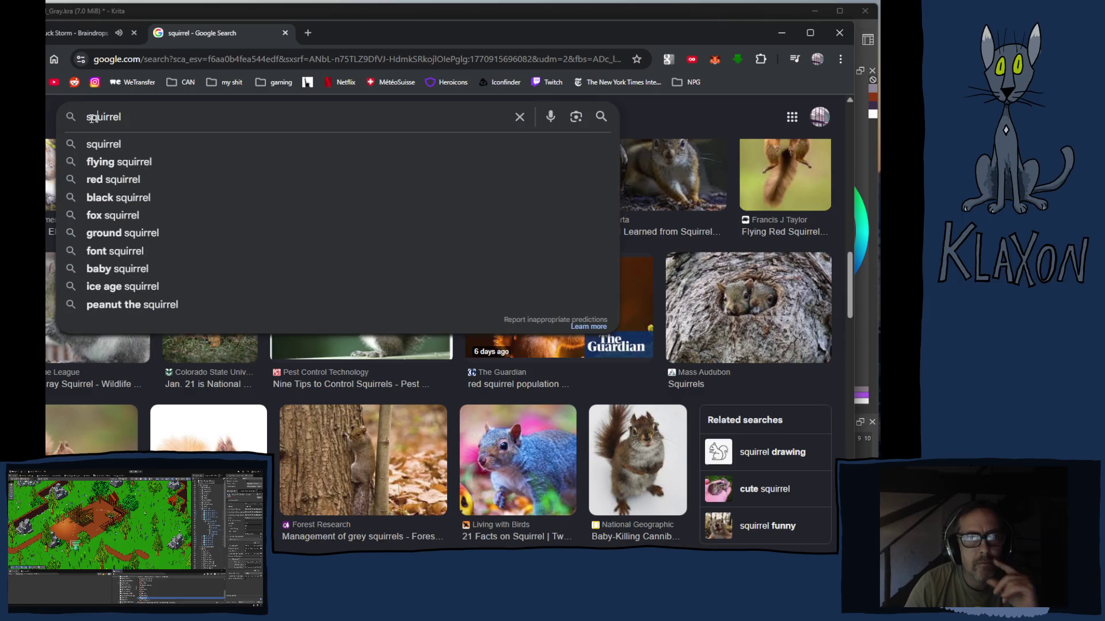
type("strip")
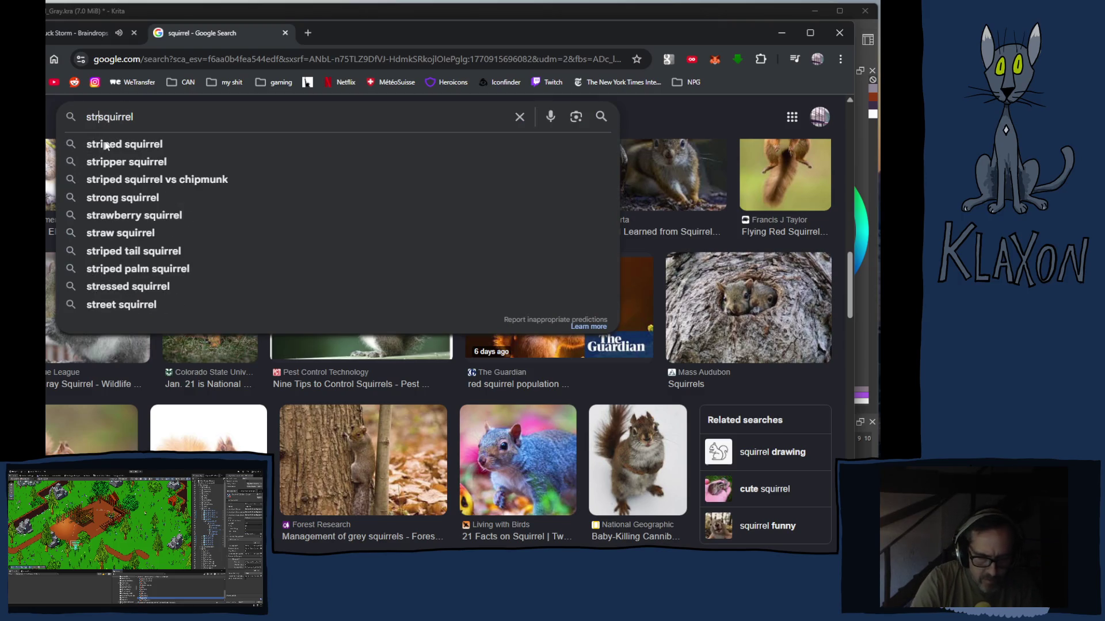
type("ed")
Browse image results for 'striped squirrel', then return to the Krita drawing
key("Return")
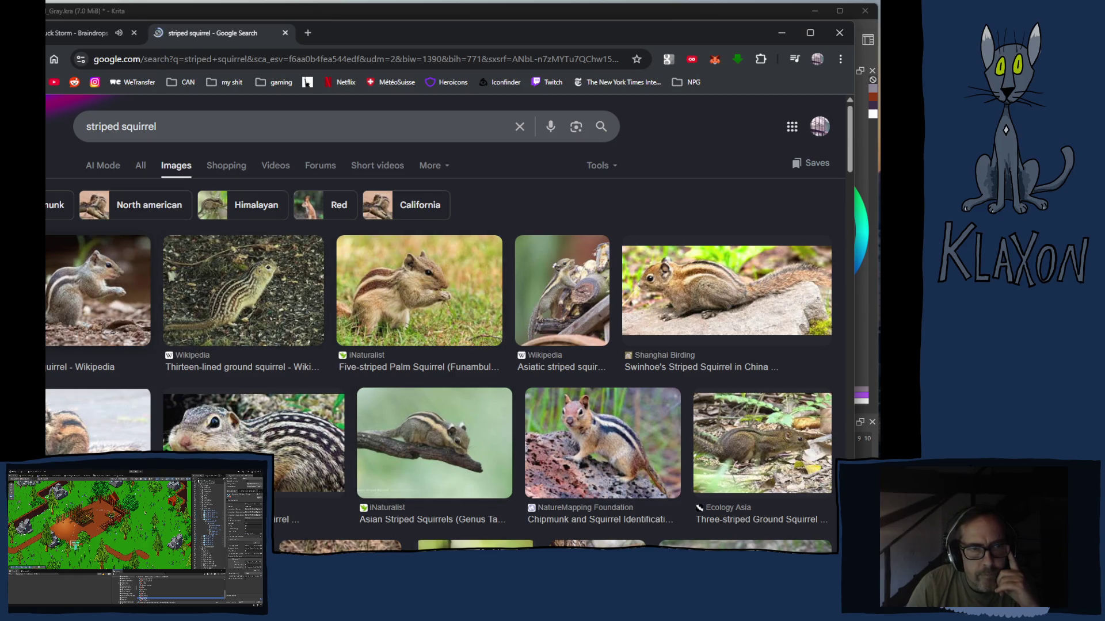
scroll(71, 329, "down", 3)
scroll(466, 379, "down", 2)
scroll(505, 382, "down", 2)
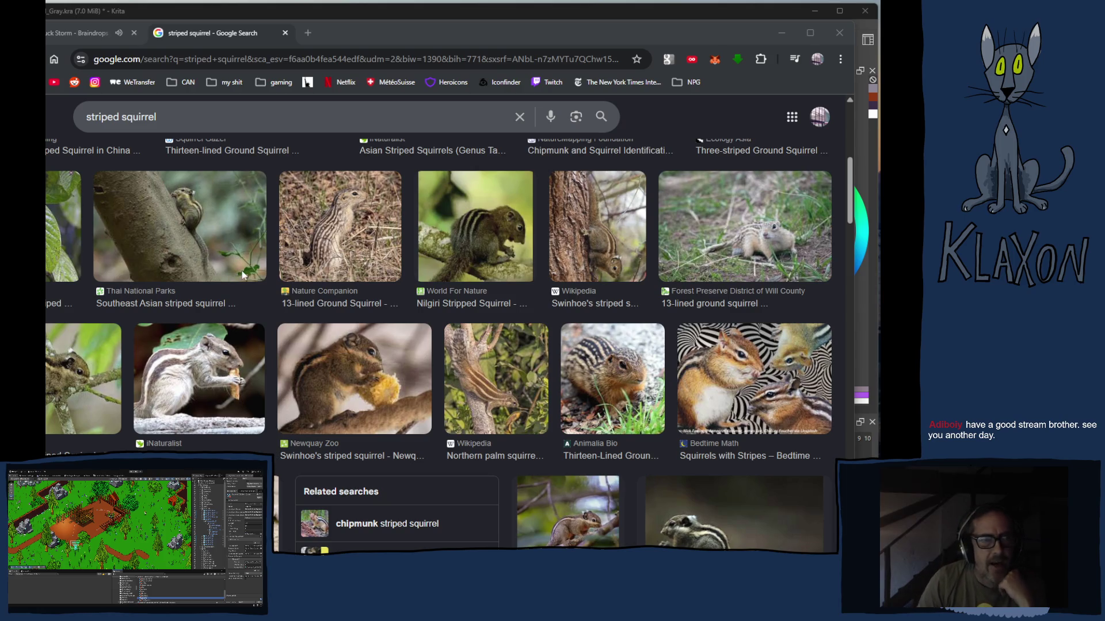
left_click(485, 25)
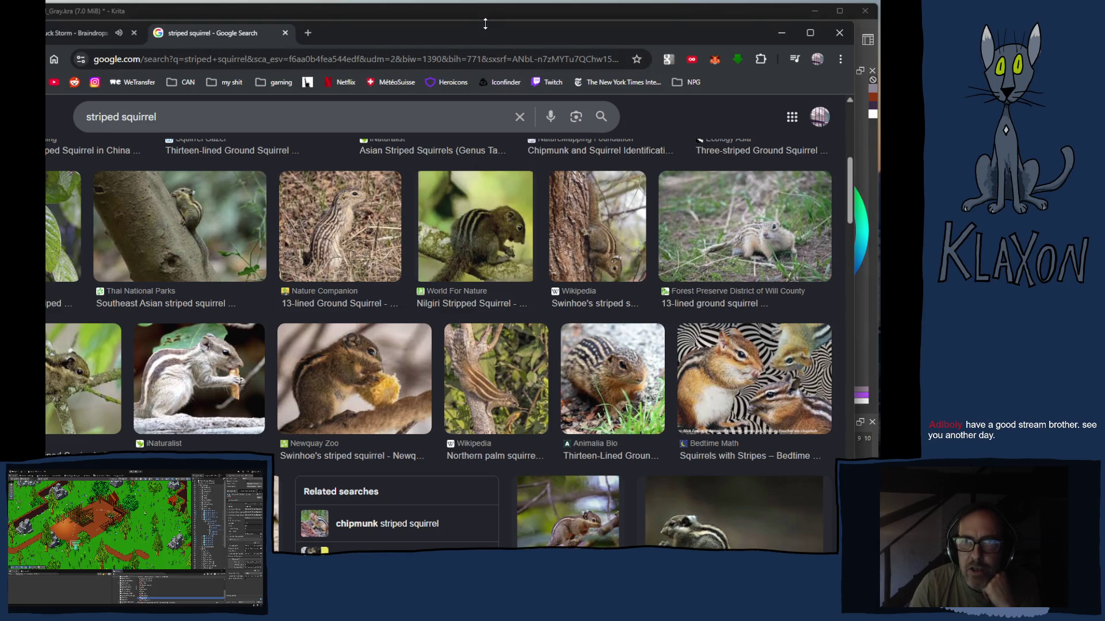
scroll(466, 348, "down", 2)
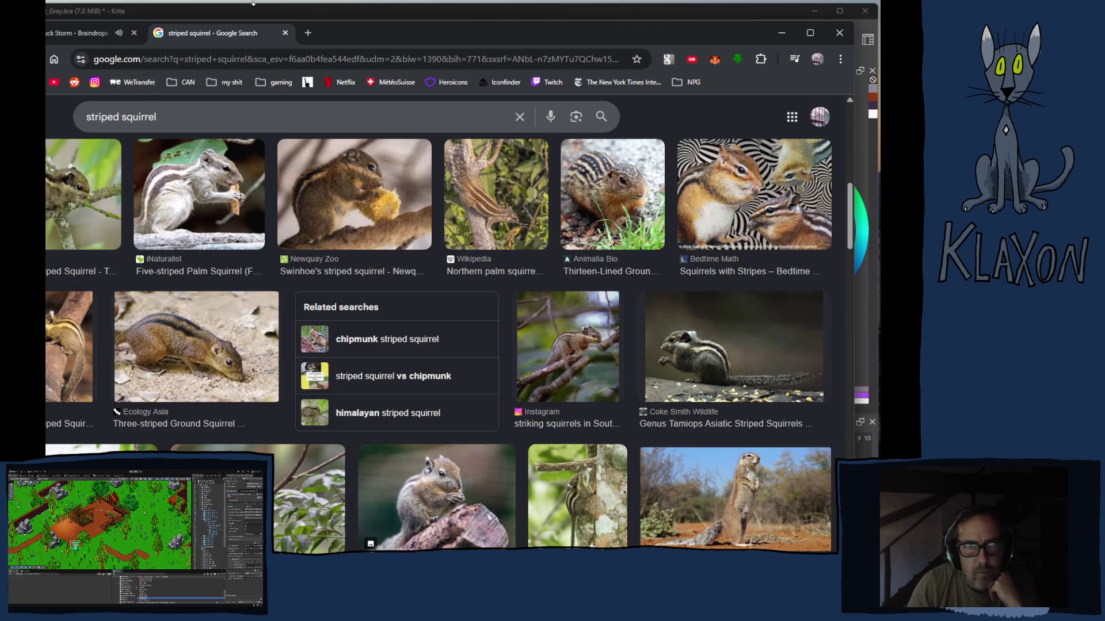
left_click(503, 9)
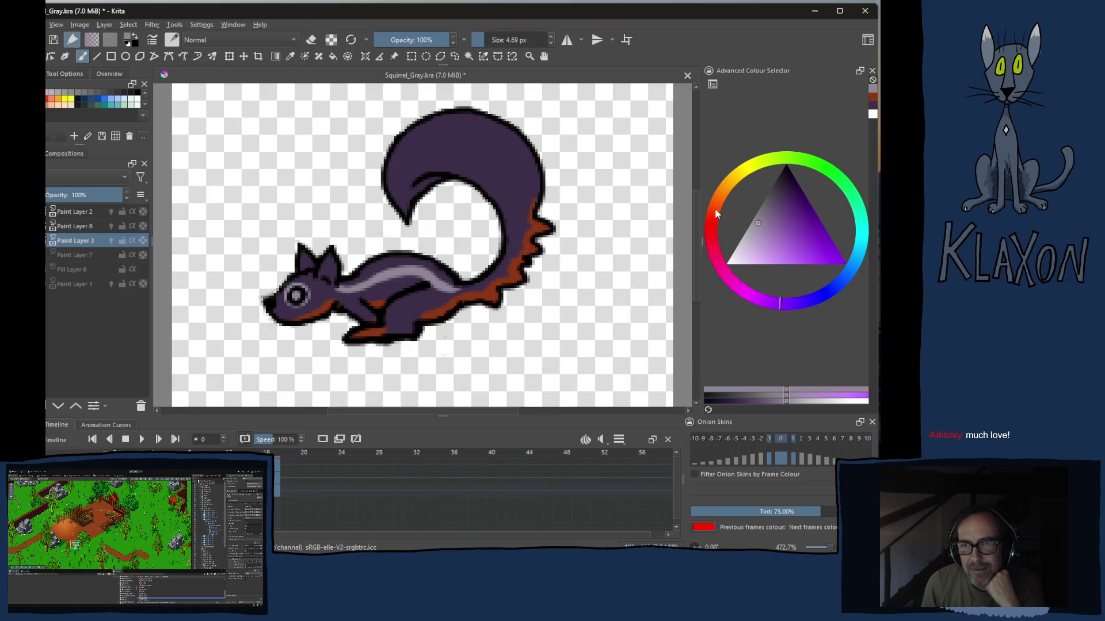
Pick a red hue for the eye, then switch to dark purple from the pop-up palette and dab it on the squirrel
mouse_move(715, 210)
left_mouse_down()
mouse_move(713, 230)
mouse_move(817, 240)
left_mouse_up()
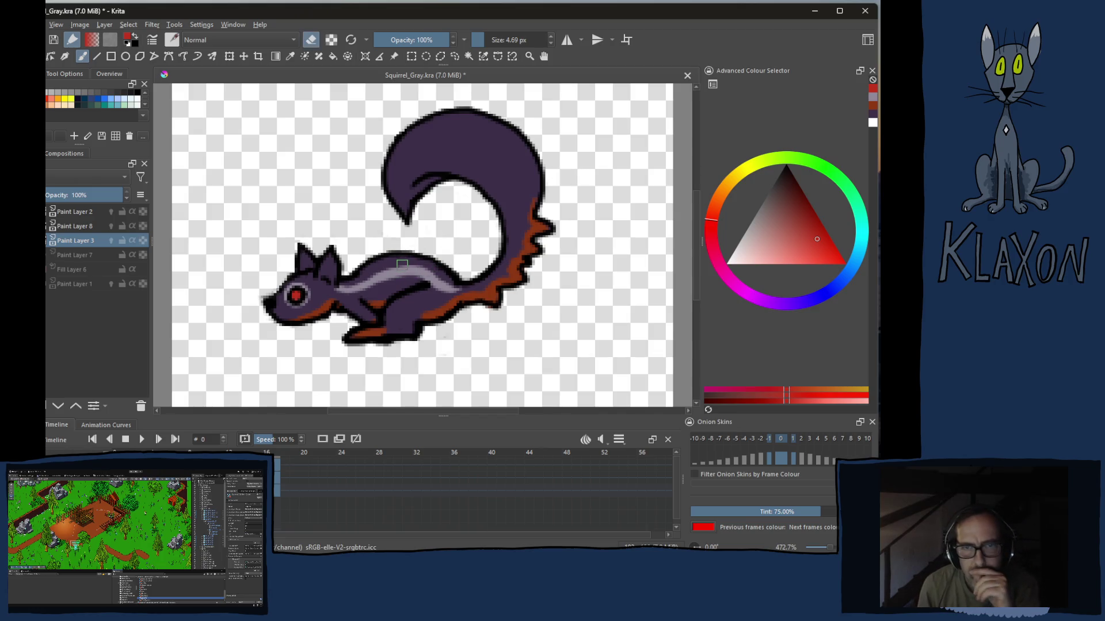
right_click(406, 254)
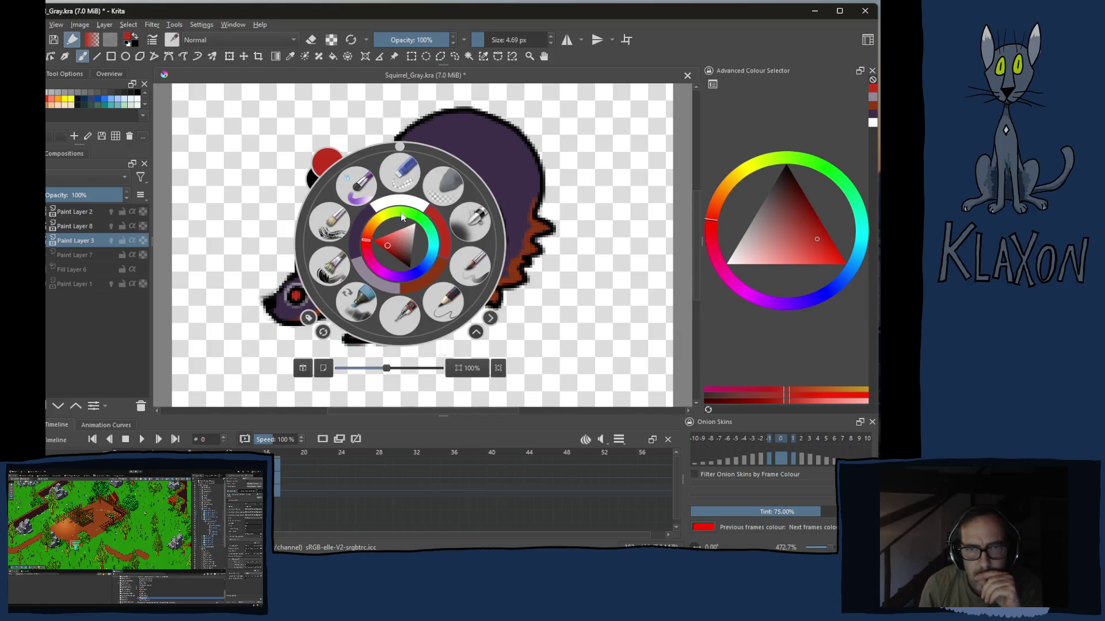
left_click(369, 275)
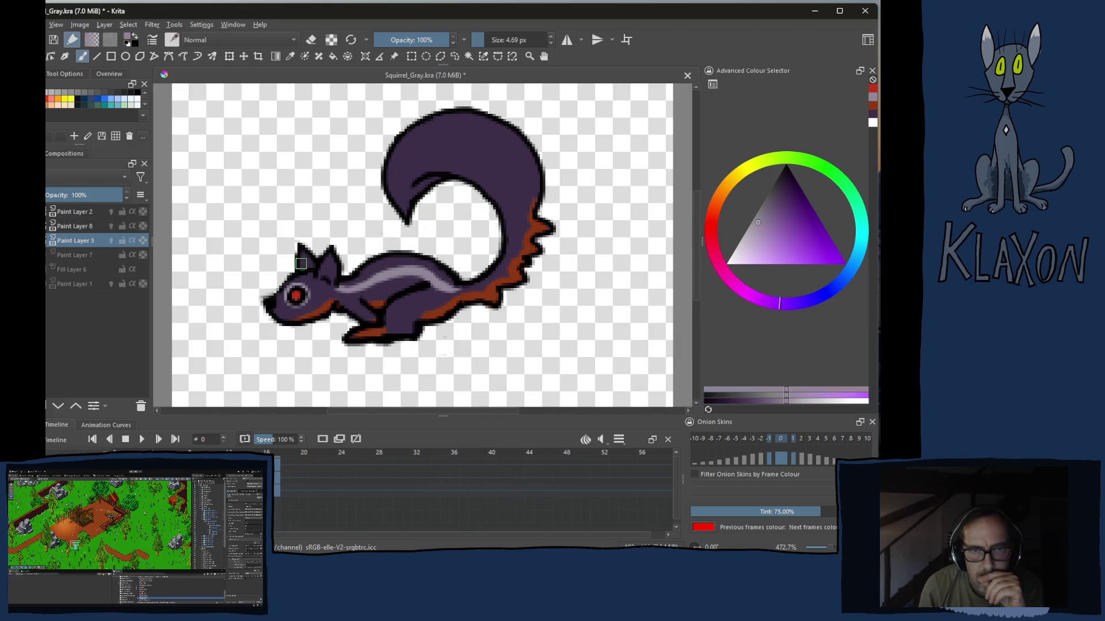
left_click(301, 265)
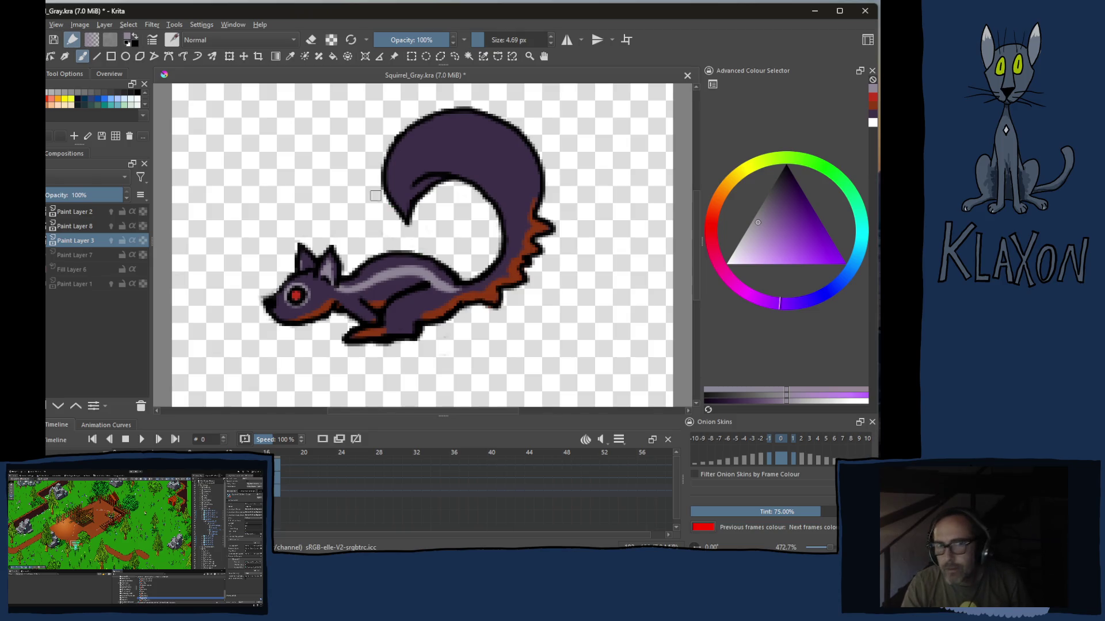
scroll(395, 202, "down", 1)
key("1")
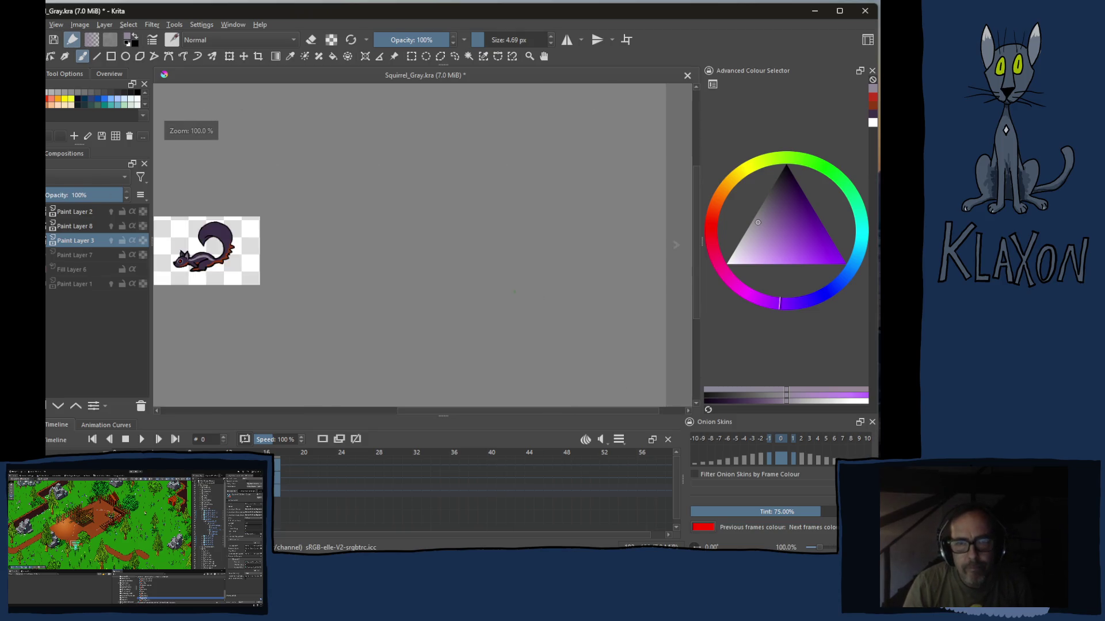
left_click_drag(263, 259, 426, 260)
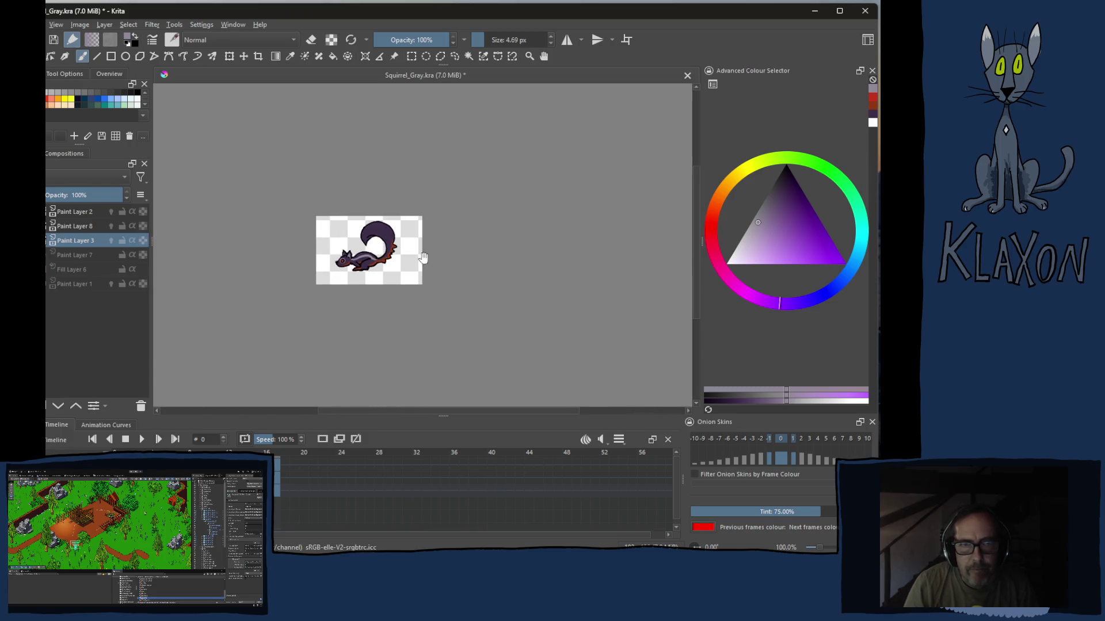
scroll(372, 250, "up", 1)
scroll(371, 251, "down", 1)
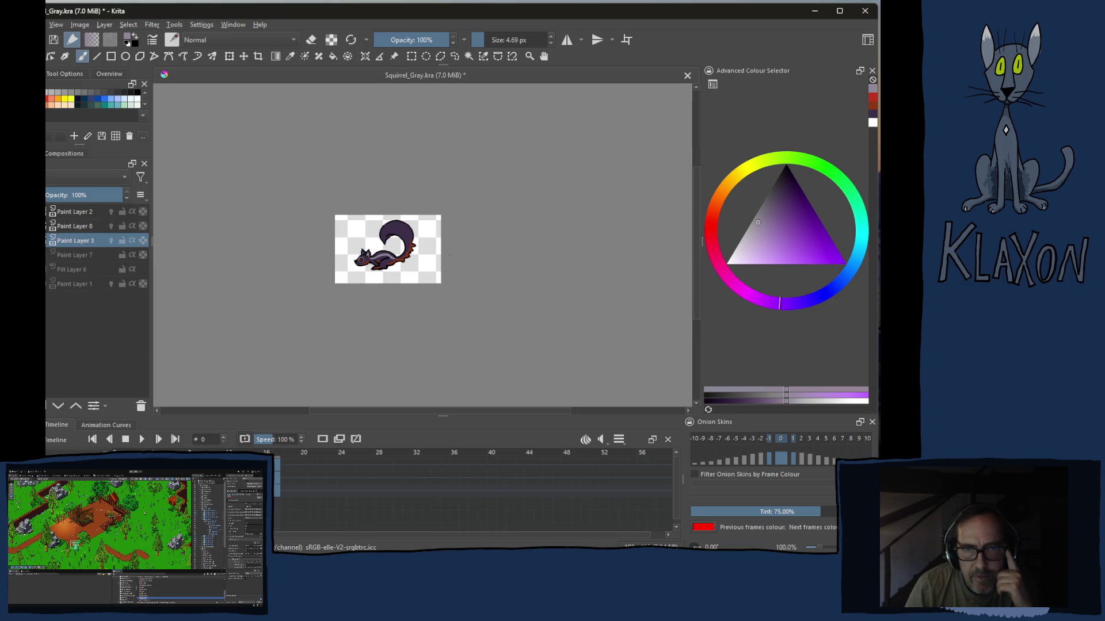
scroll(368, 268, "up", 1)
scroll(368, 268, "up", 2)
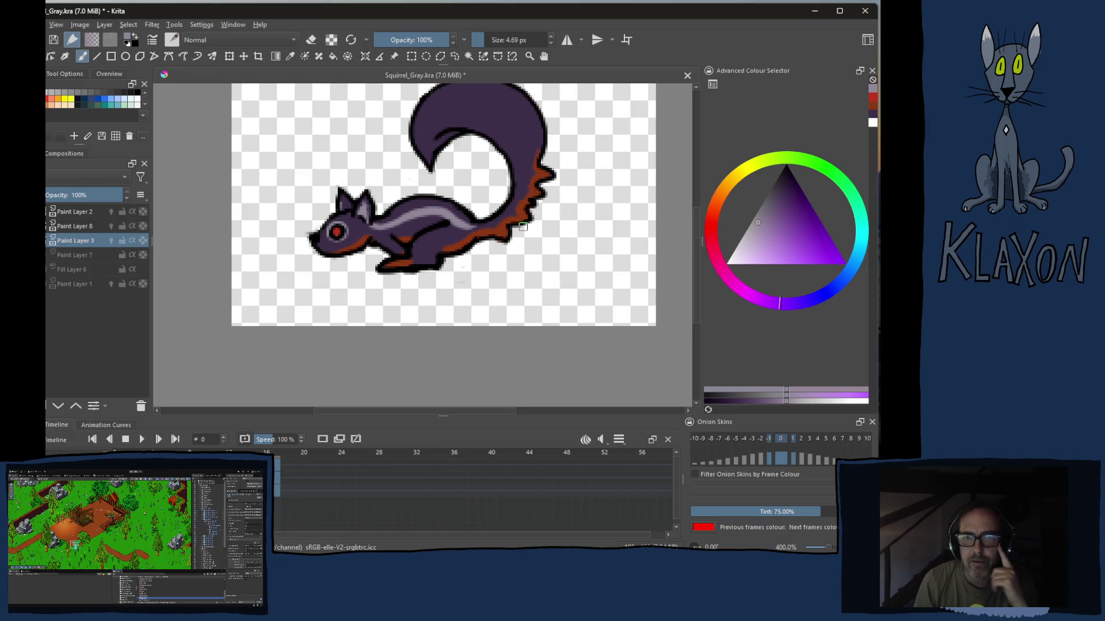
Paint a pale highlight stripe along the squirrel's tail with a brush from the pop-up palette
right_click(406, 197)
left_click(384, 229)
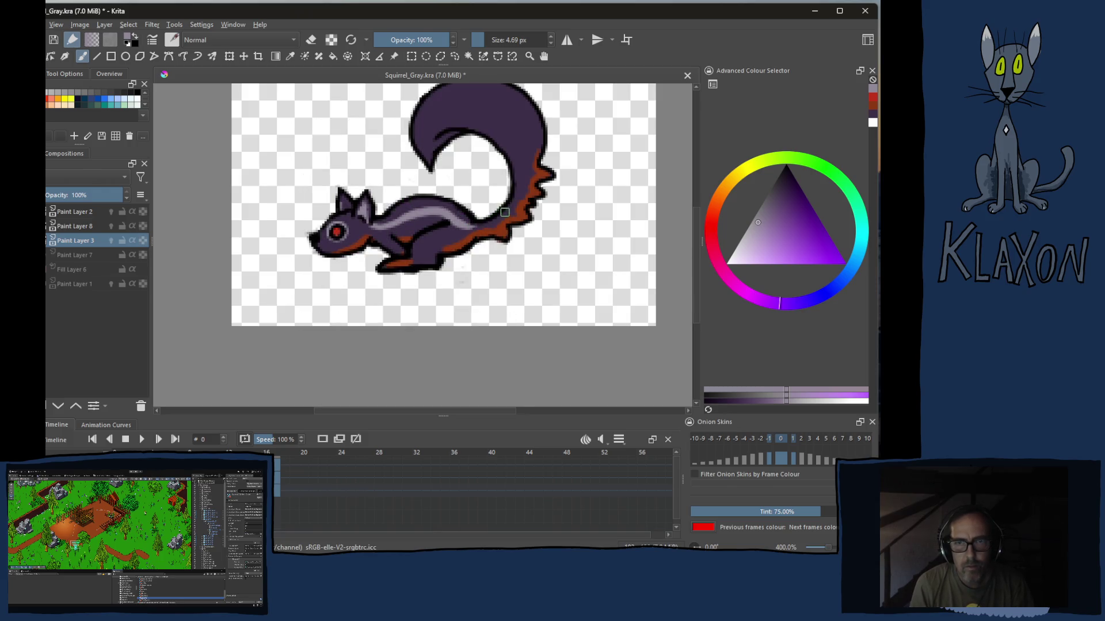
left_click_drag(524, 168, 432, 130)
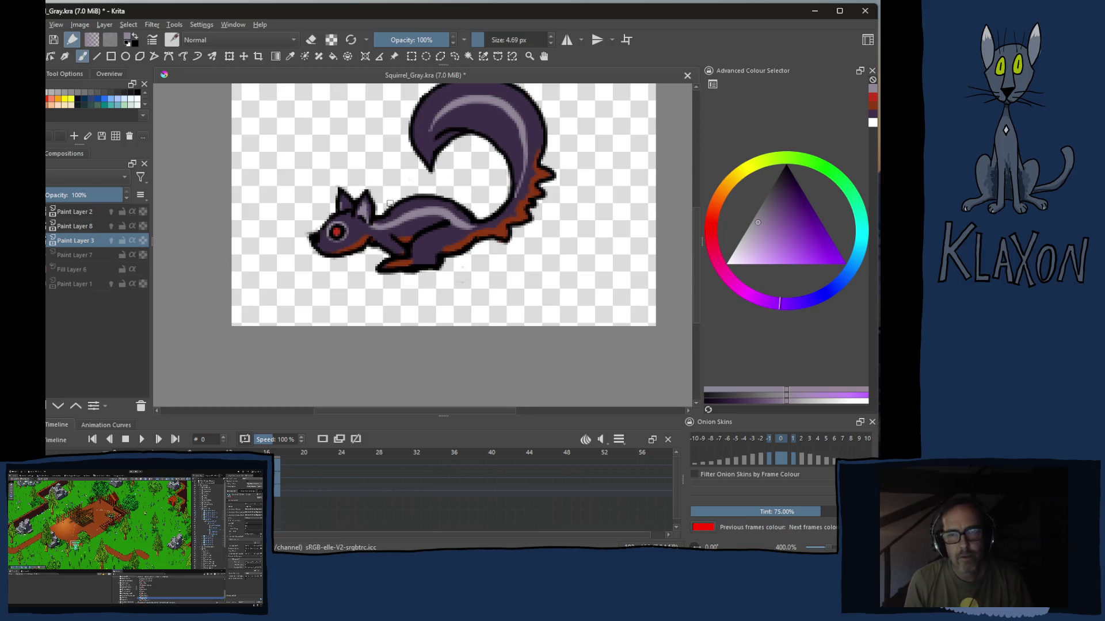
left_click_drag(393, 187, 345, 259)
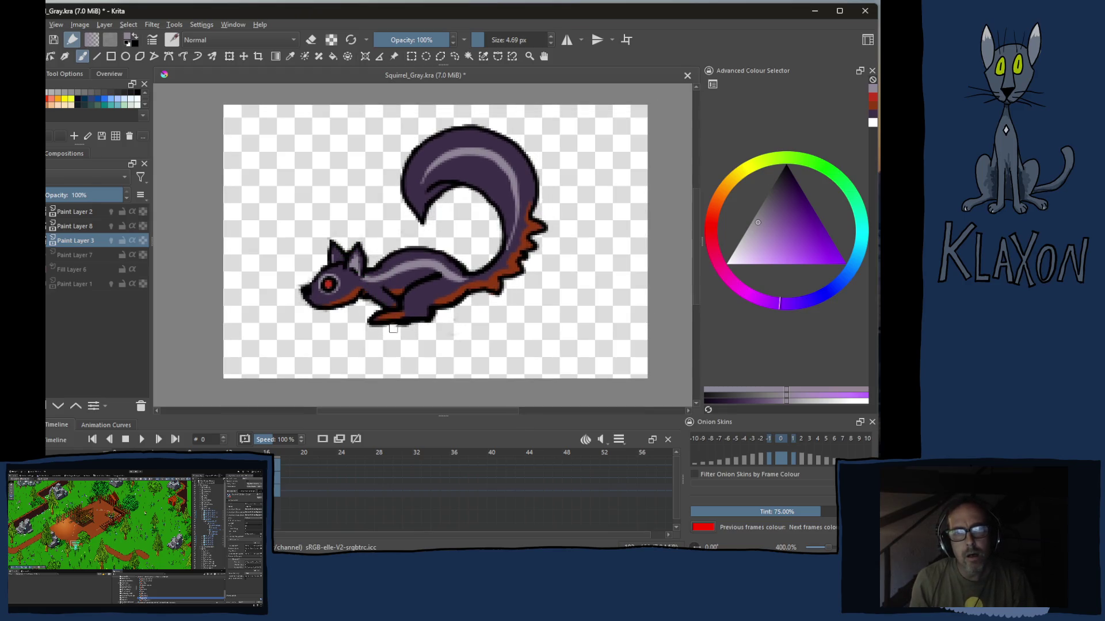
Switch to an orange paint colour and step to the next, uncoloured animation frame
right_click(402, 255)
left_click(440, 275)
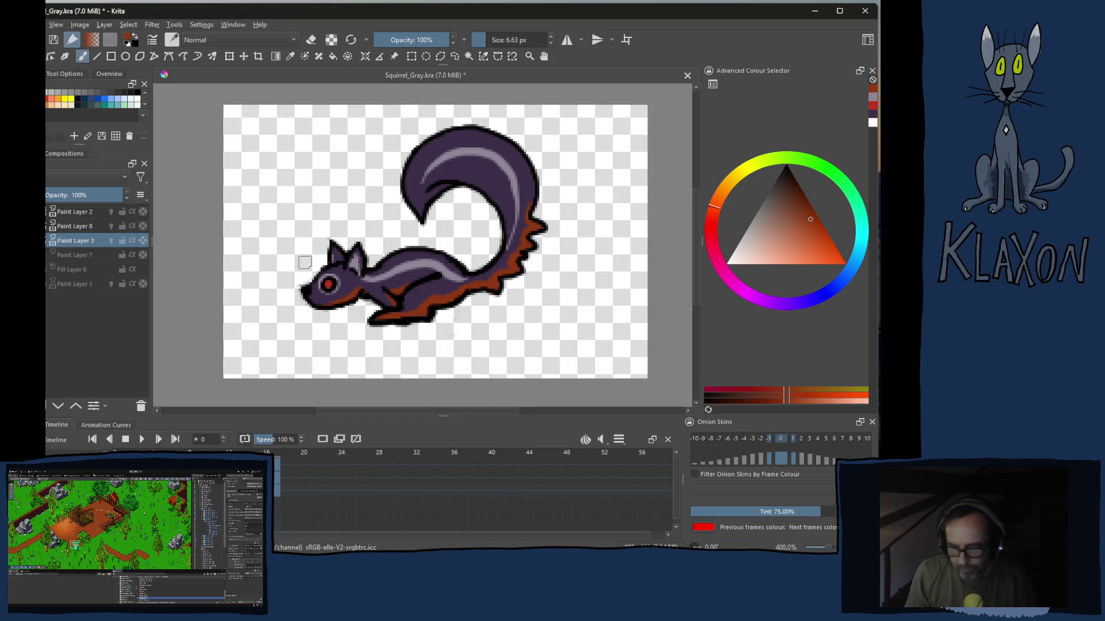
key("Right")
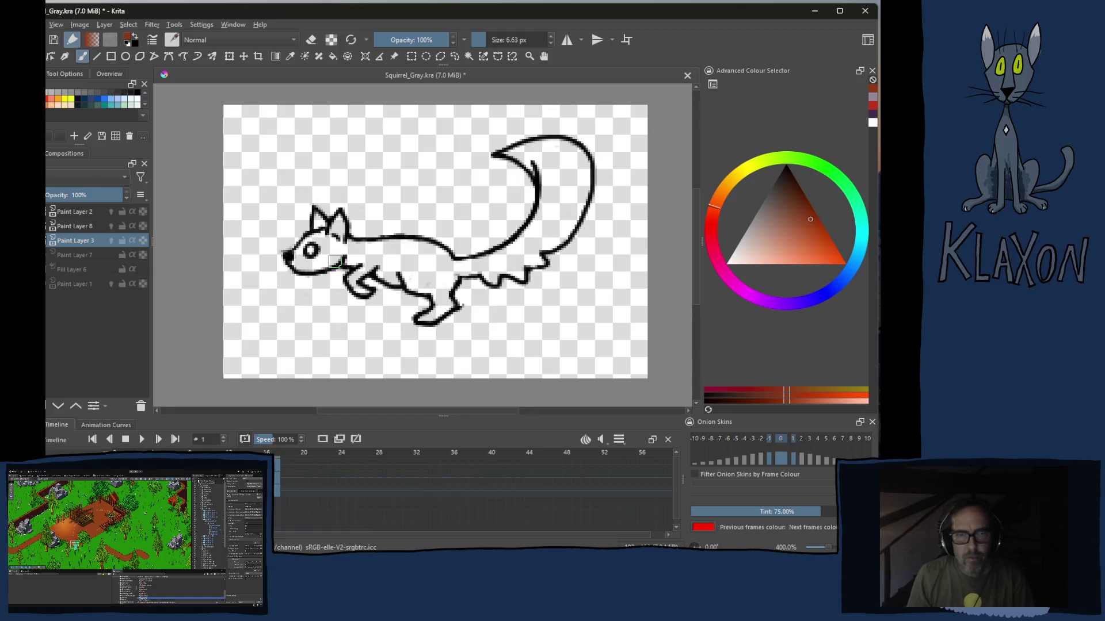
right_click(333, 254)
Scribble dark purple over the second frame squirrel's body with a large brush
left_click(335, 231)
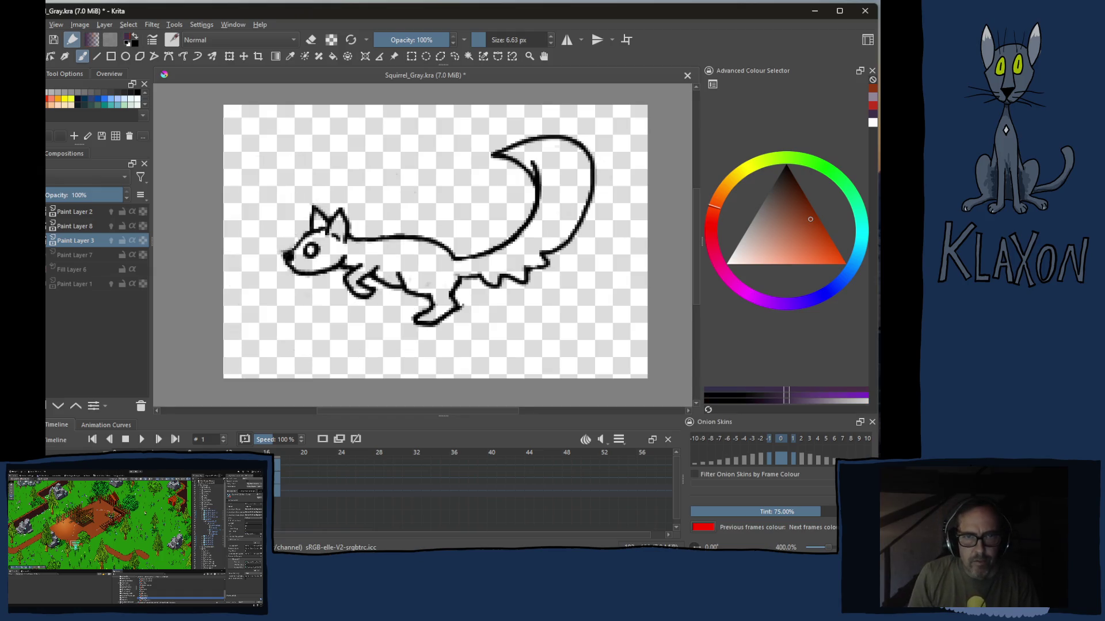
mouse_move(329, 198)
left_mouse_down()
mouse_move(480, 246)
mouse_move(553, 293)
mouse_move(570, 199)
mouse_move(552, 138)
mouse_move(521, 186)
mouse_move(303, 242)
mouse_move(397, 298)
mouse_move(455, 204)
left_mouse_up()
Erase the purple outside the outline with the Fill tool in eraser mode, then return to a smaller brush
key("e")
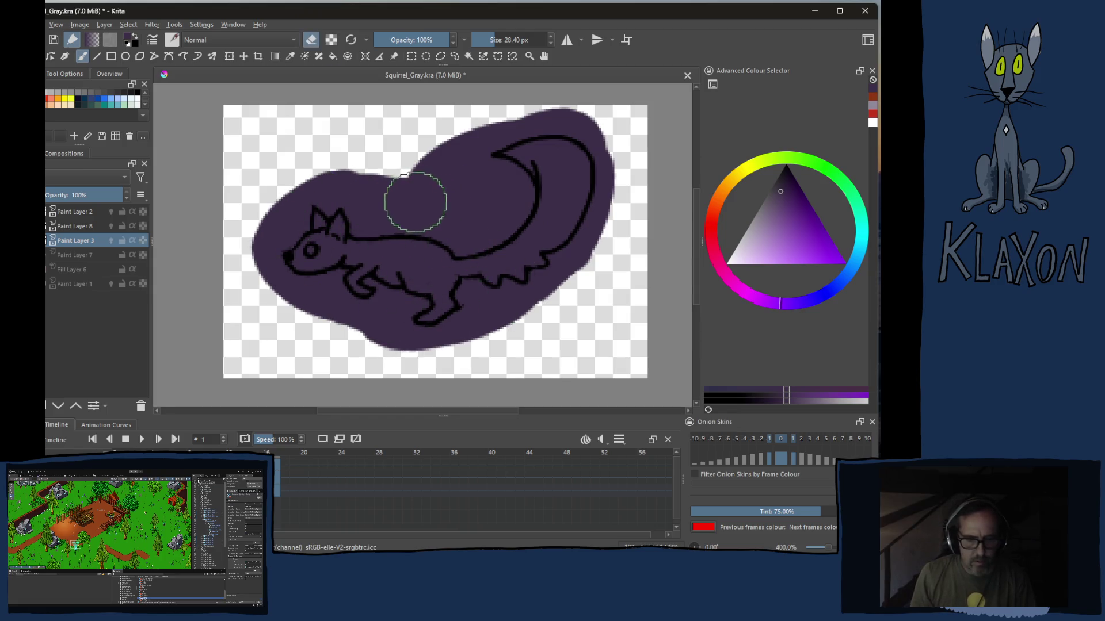
key("f")
left_click(460, 199)
key("e")
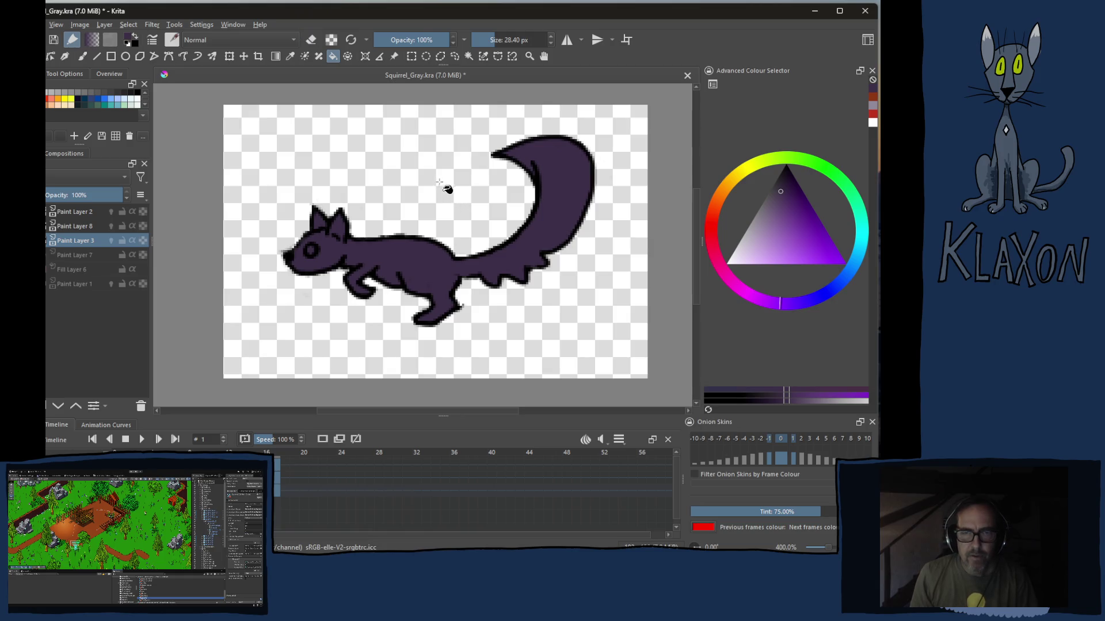
key("b")
key("[")
key("[")
key("[")
key("[")
key("[")
key("[")
key("[")
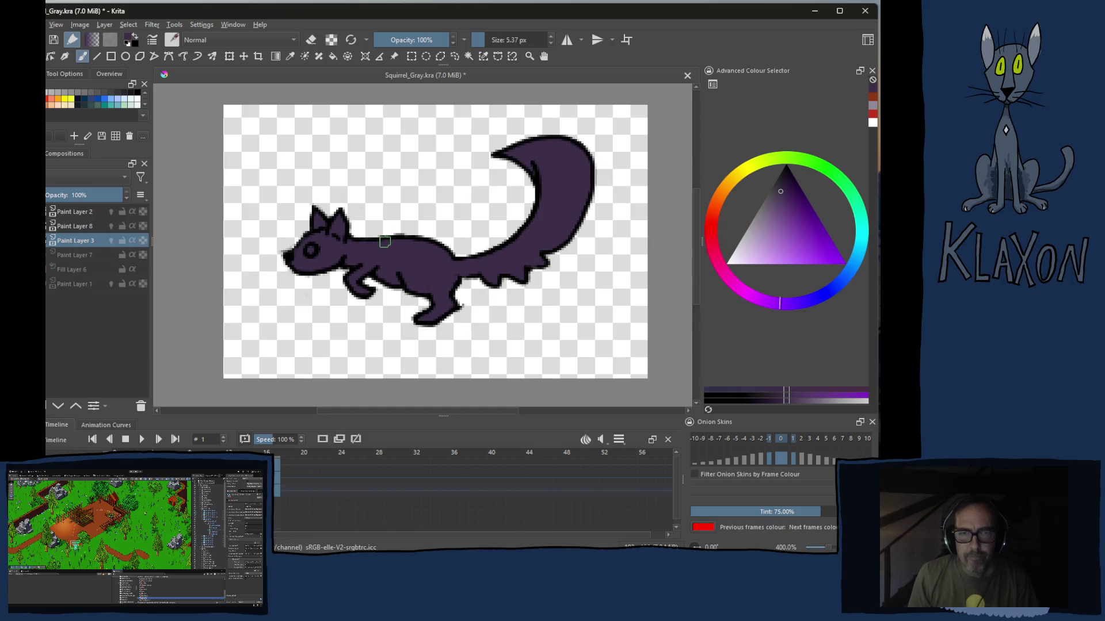
Paint orange from the pop-up palette under the second squirrel's neck, belly and tail
right_click(387, 244)
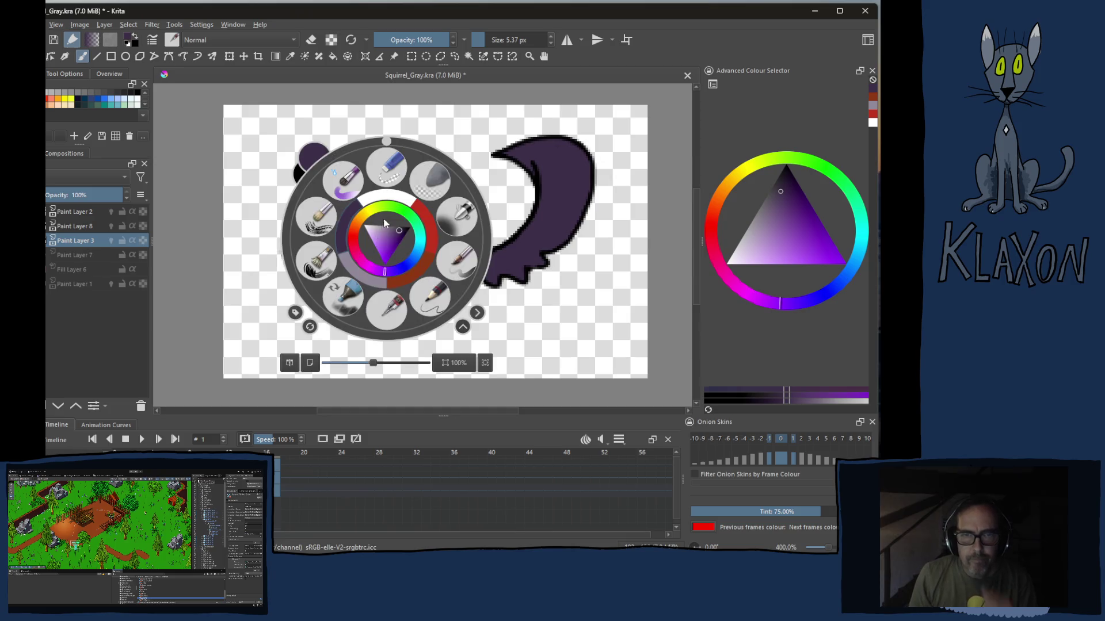
left_click(419, 265)
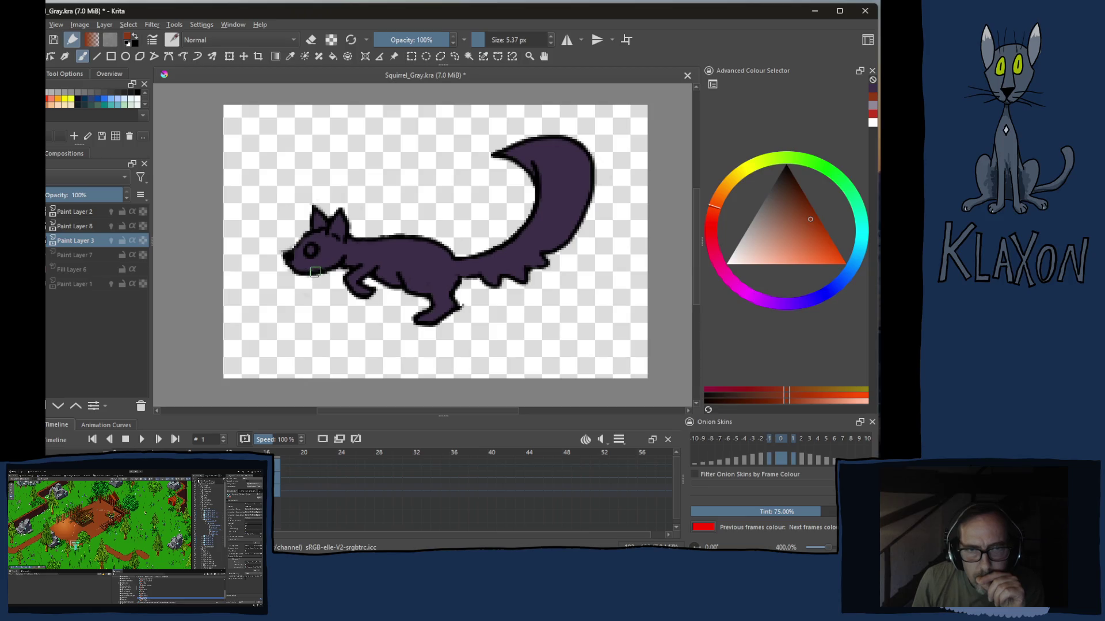
left_click_drag(349, 263, 361, 264)
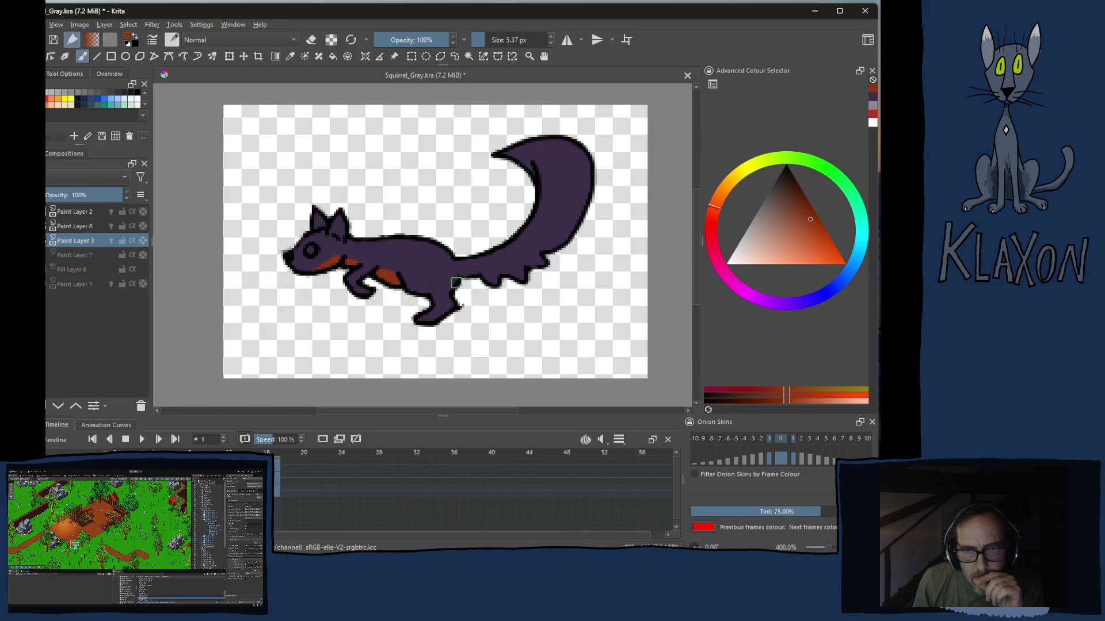
mouse_move(461, 278)
left_mouse_down()
mouse_move(514, 271)
mouse_move(582, 205)
left_mouse_up()
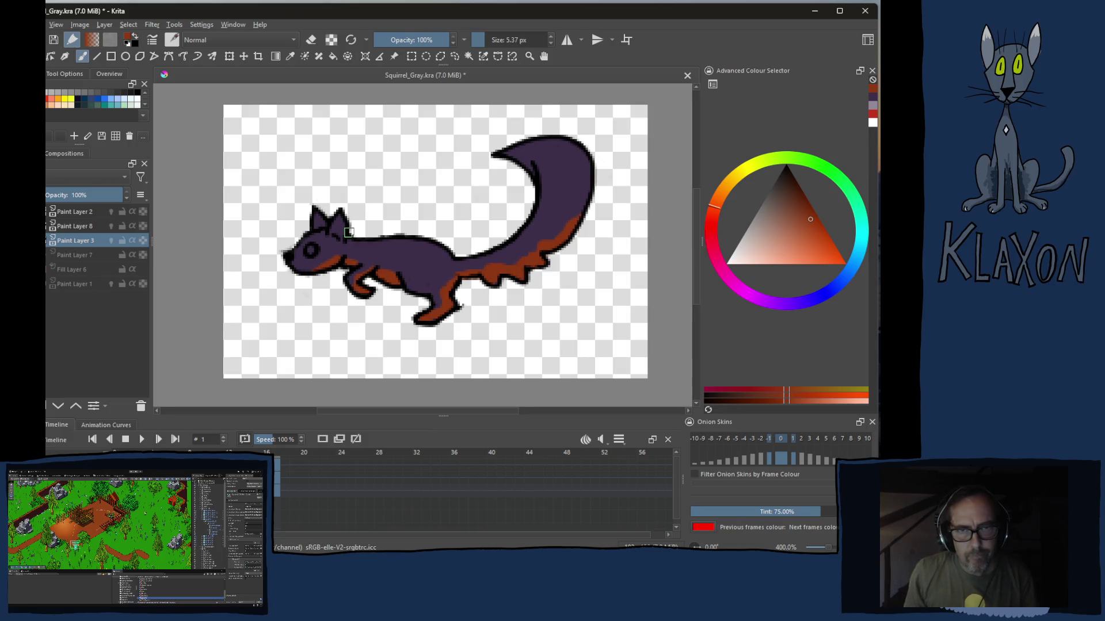
Pick red from the pop-up palette for the eye
right_click(300, 262)
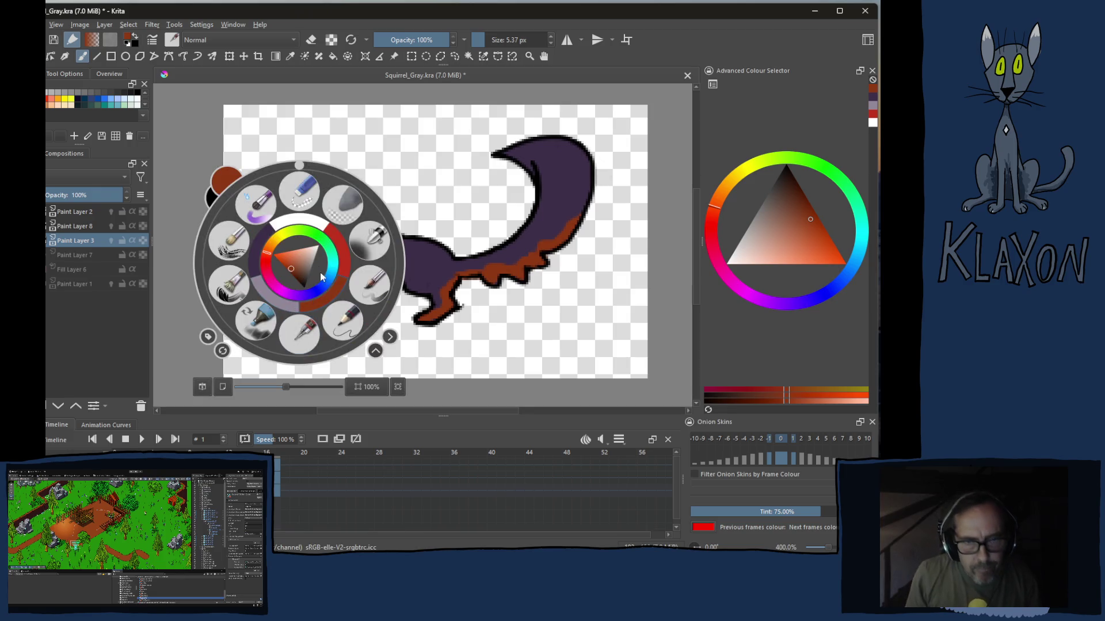
left_click(335, 260)
key("Escape")
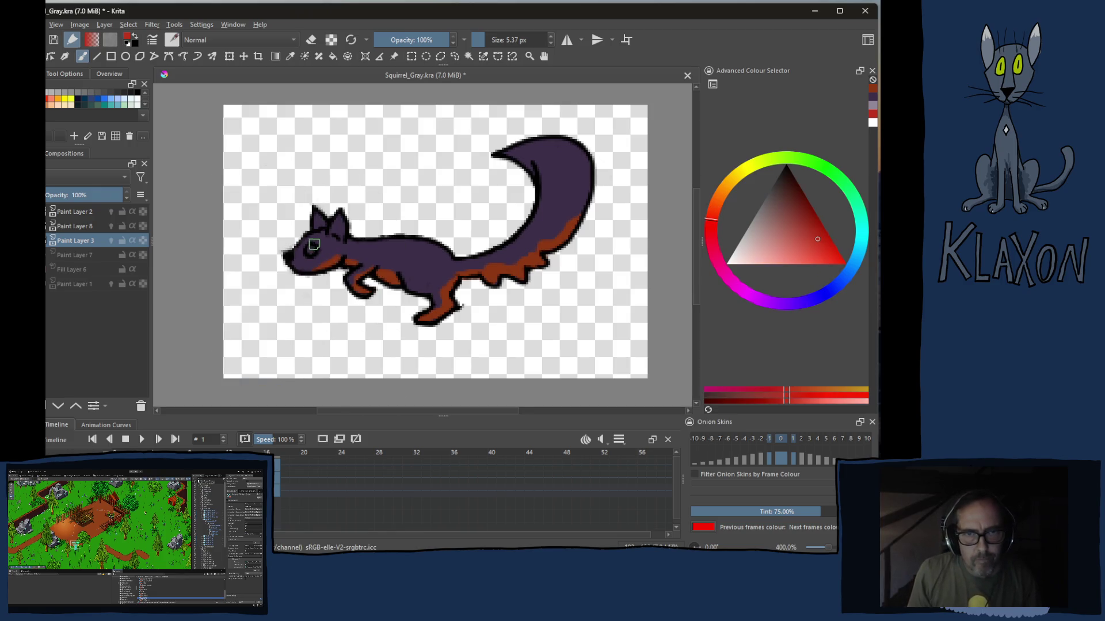
Paint thin pale purple stripes along the second squirrel's back and tail, redoing the back stripe thinner
right_click(309, 235)
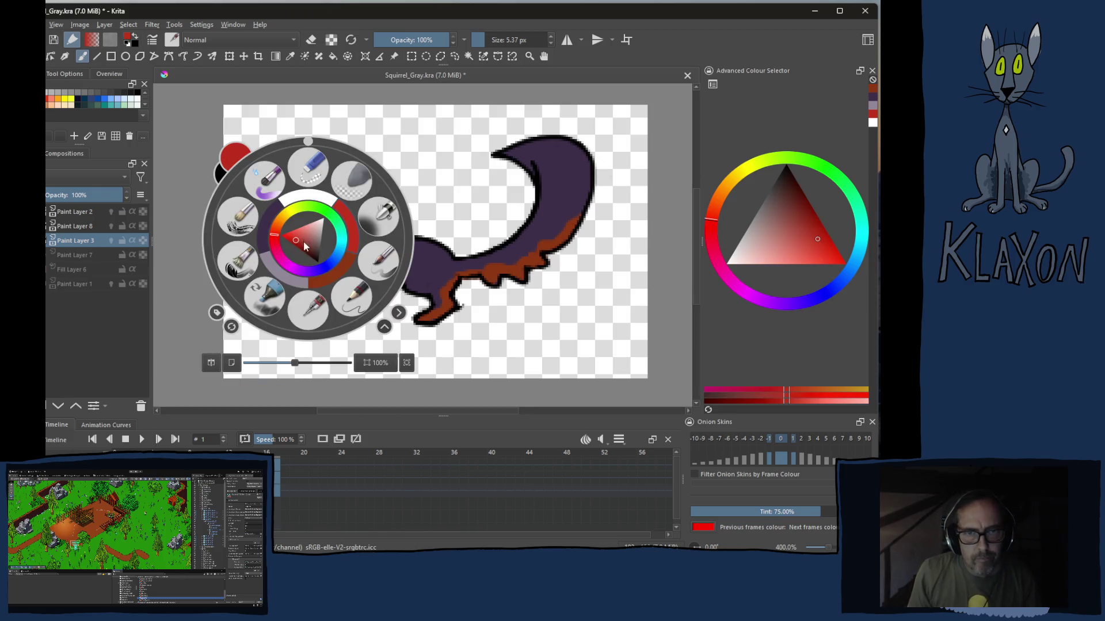
left_click(276, 272)
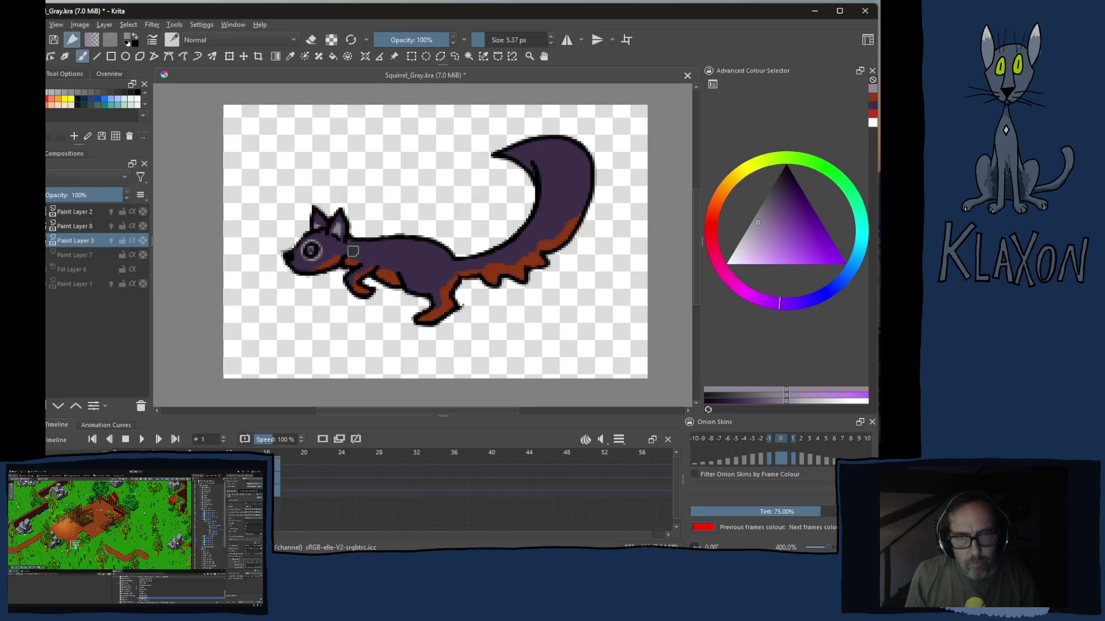
left_click_drag(356, 252, 415, 252)
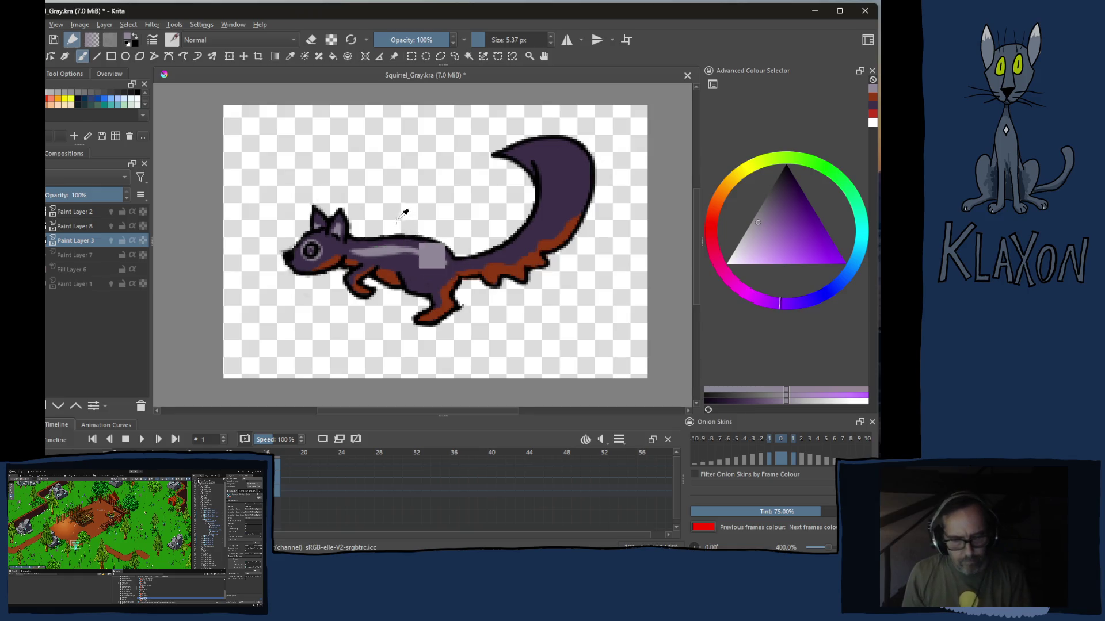
key("ctrl+z")
key("bracketleft")
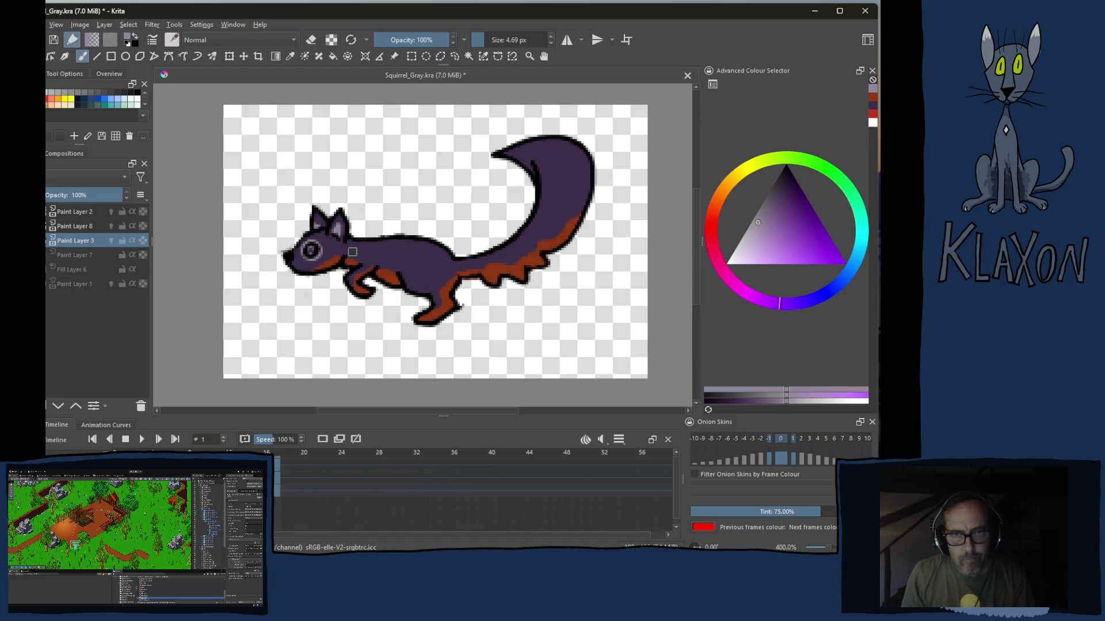
left_click_drag(355, 252, 455, 269)
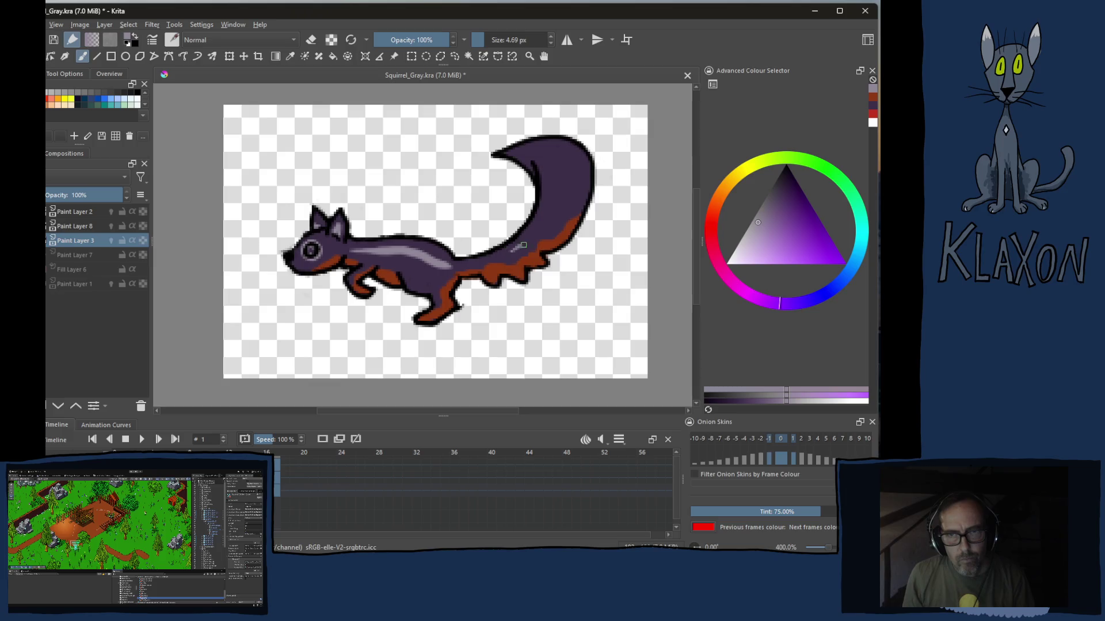
left_click_drag(520, 248, 518, 155)
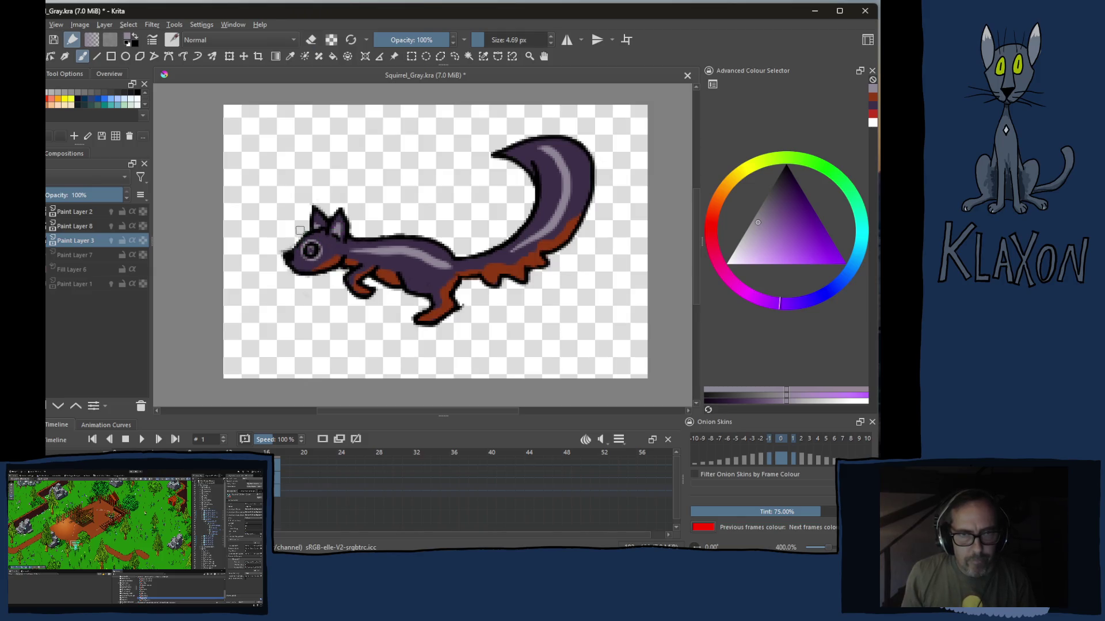
Pick red from the pop-up palette and colour the squirrel's eye red
right_click(303, 232)
left_click(343, 225)
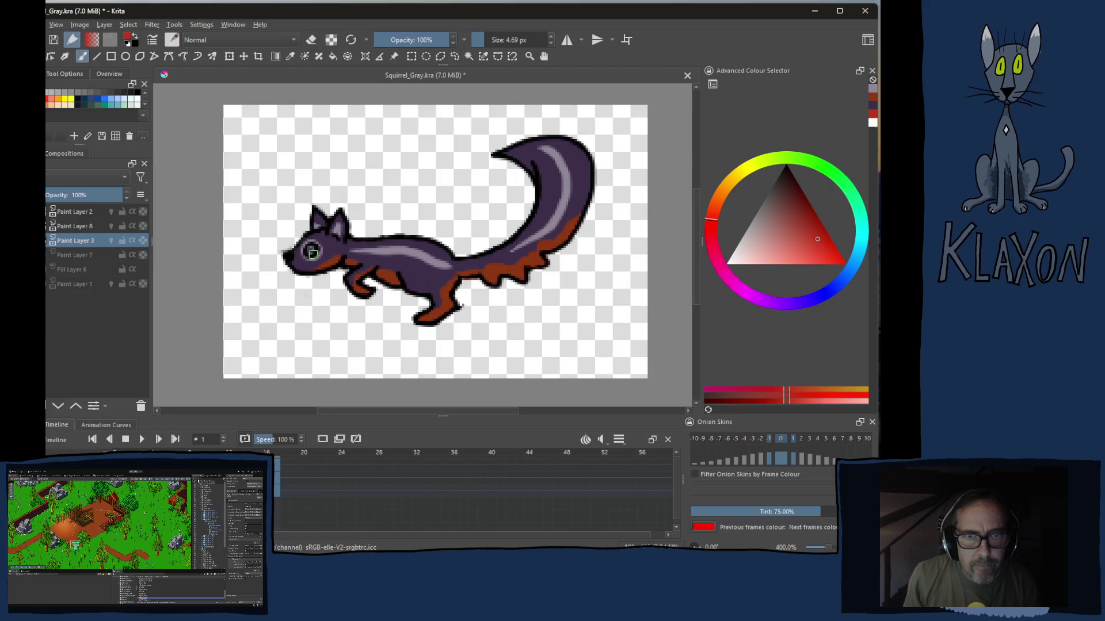
left_click(311, 251)
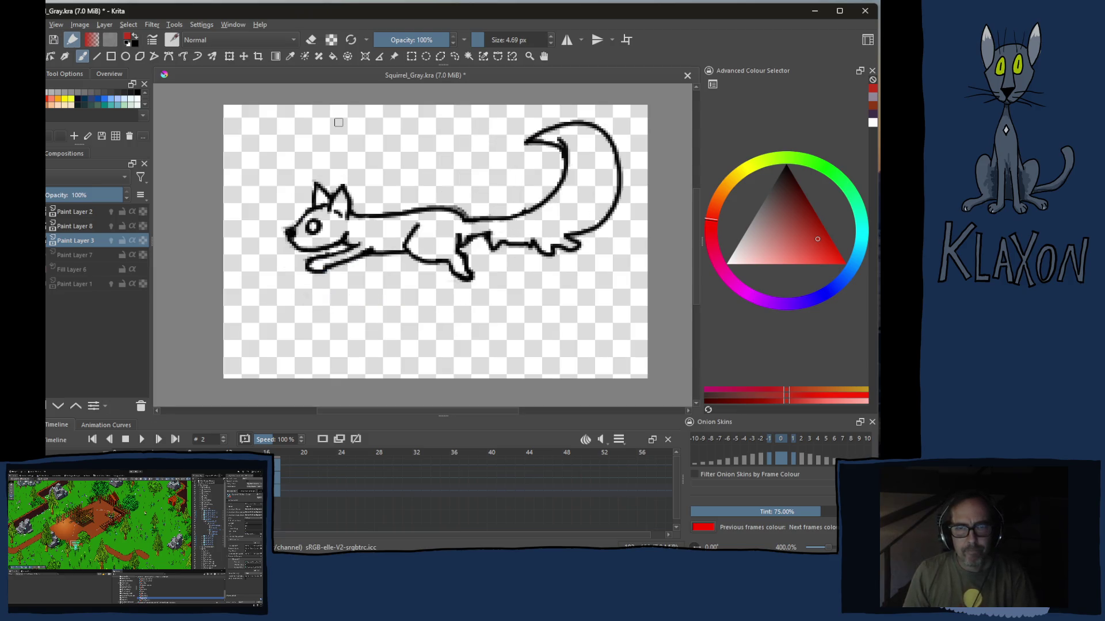
Cover the frame 2 squirrel in dark purple from the pop-up palette and touch up the tail tip
right_click(285, 254)
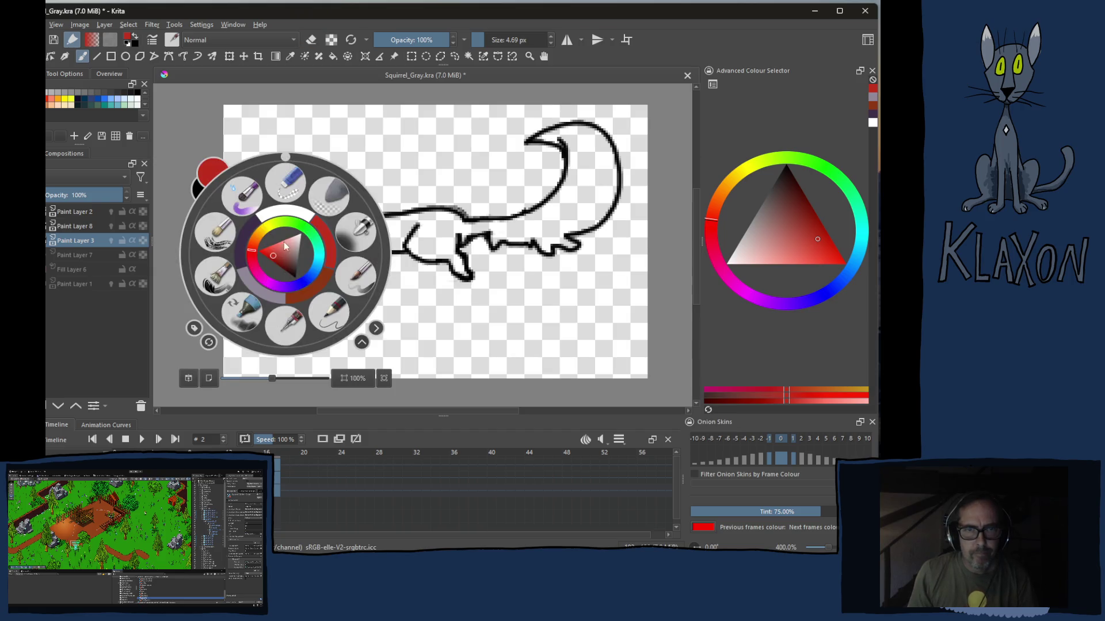
left_click(247, 245)
mouse_move(319, 168)
left_mouse_down()
mouse_move(313, 226)
mouse_move(371, 225)
mouse_move(328, 302)
mouse_move(311, 207)
mouse_move(596, 225)
mouse_move(562, 216)
mouse_move(522, 138)
mouse_move(553, 151)
mouse_move(586, 142)
mouse_move(622, 173)
mouse_move(617, 229)
left_mouse_up()
key("e")
left_click_drag(501, 112, 639, 108)
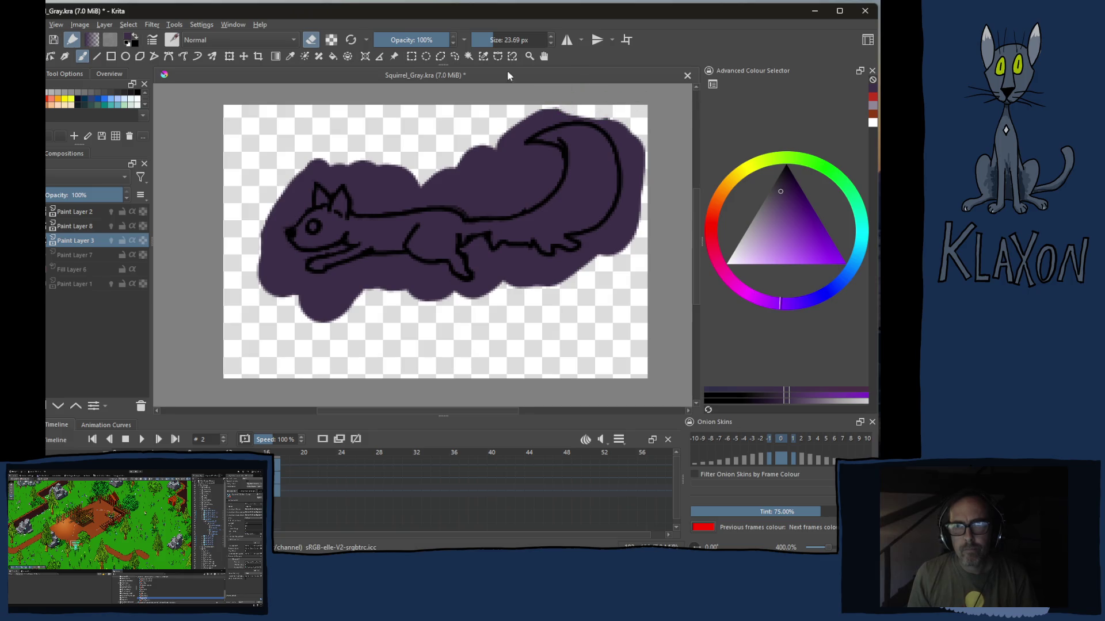
Erase the purple overflow outside the outline with the Fill tool, then return to a smaller brush
key("f")
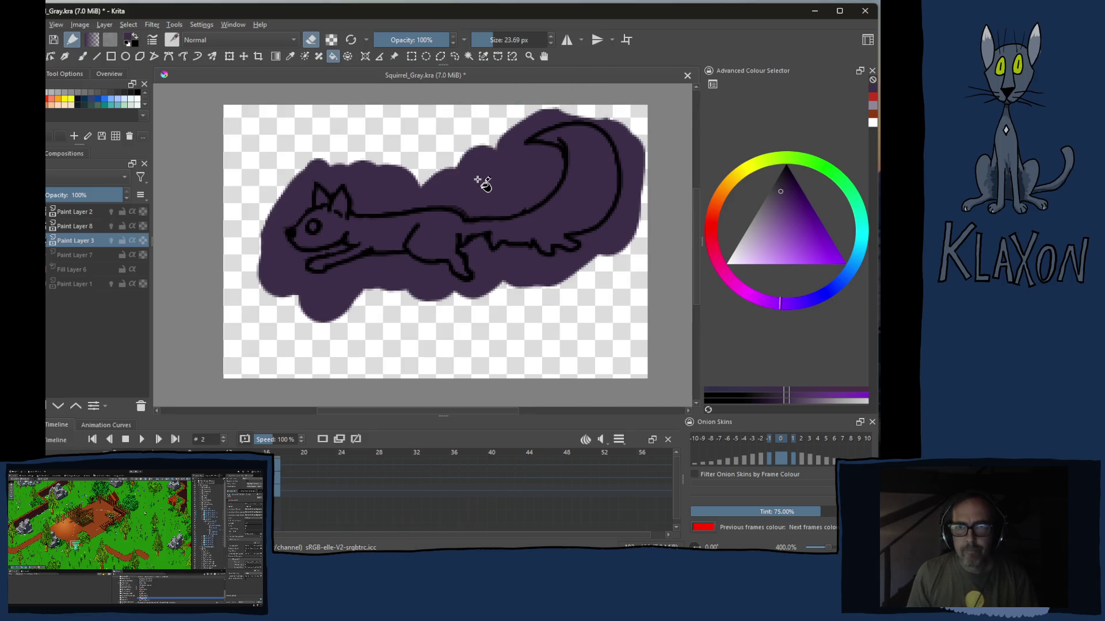
left_click(480, 182)
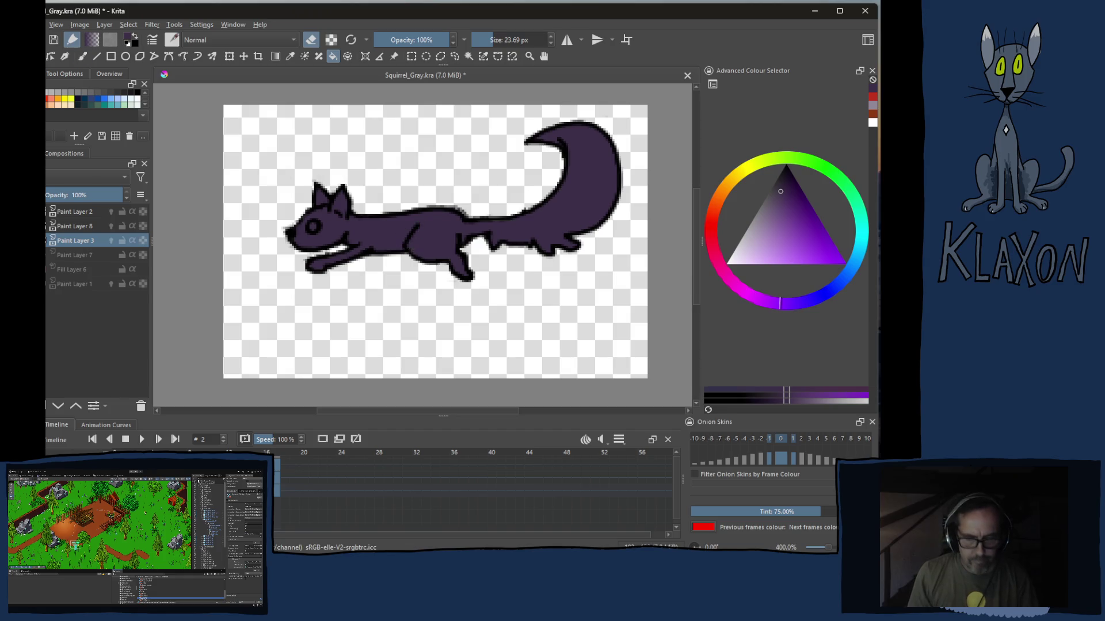
key("b")
key("[")
key("[")
key("[")
key("[")
Paint the orange underside along the frame 2 squirrel's mouth, belly and legs
right_click(412, 216)
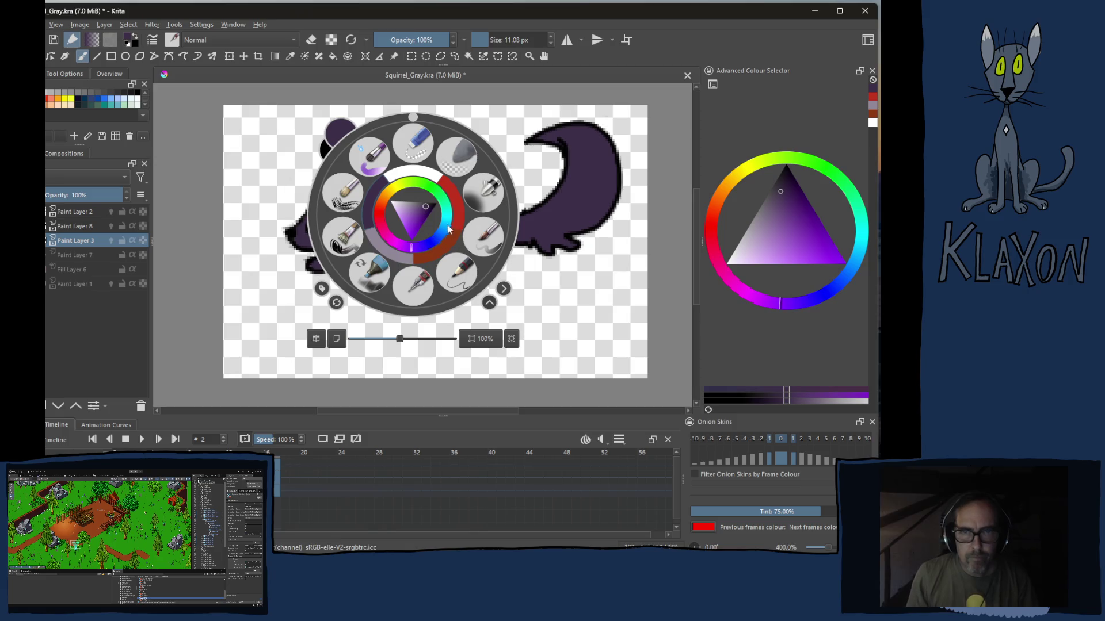
left_click(445, 242)
key("]")
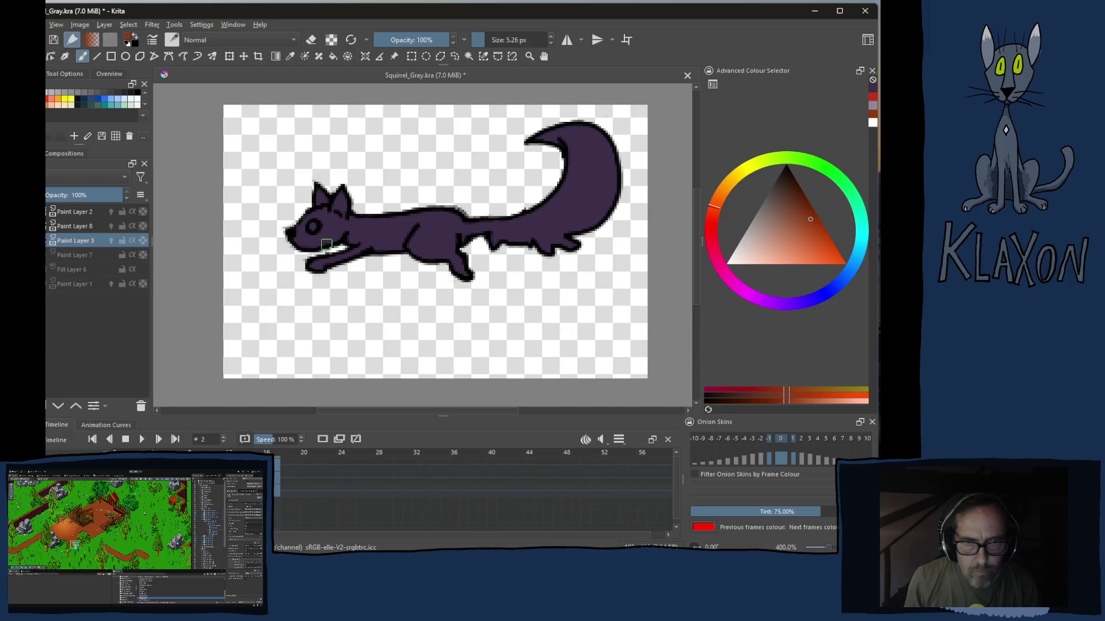
left_click_drag(345, 235, 331, 242)
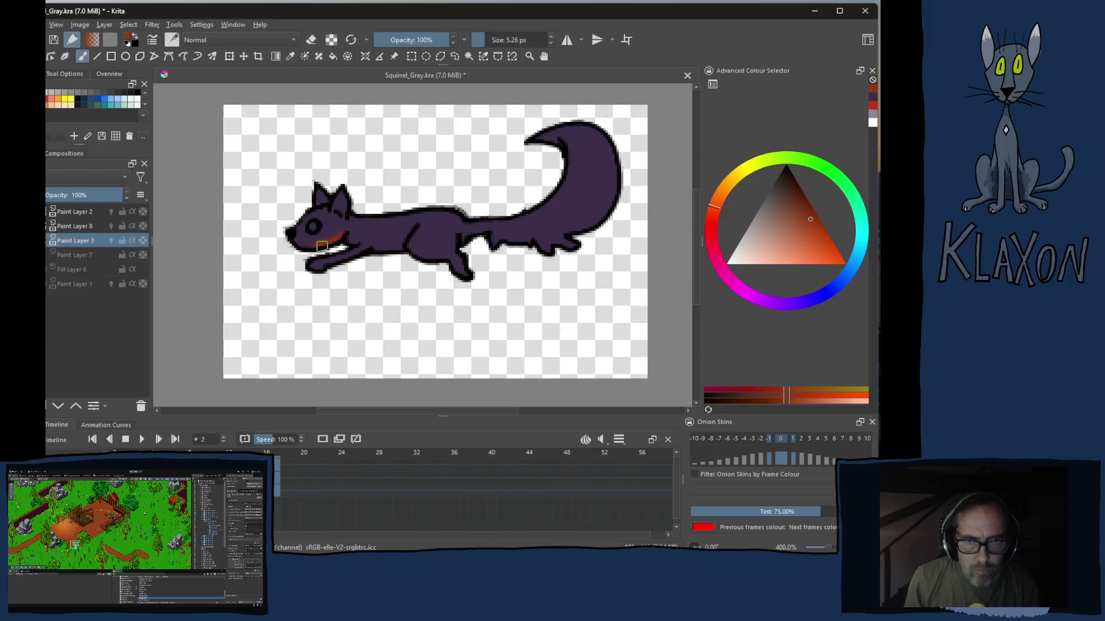
left_click(337, 238, "ctrl")
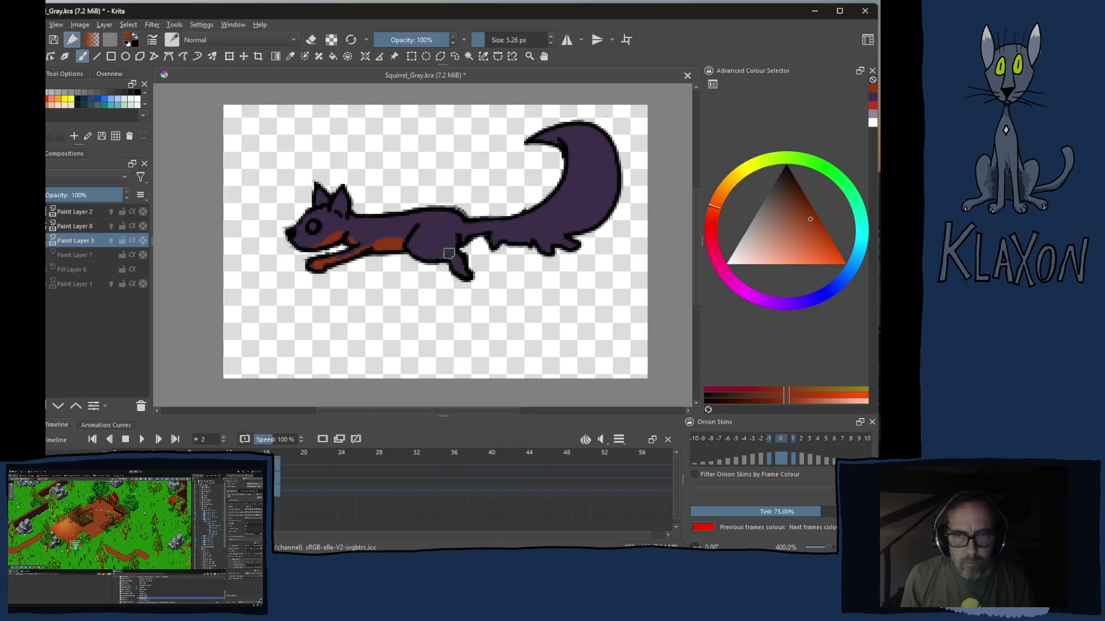
mouse_move(457, 241)
left_mouse_down()
mouse_move(463, 263)
mouse_move(466, 240)
mouse_move(557, 240)
mouse_move(573, 228)
left_mouse_up()
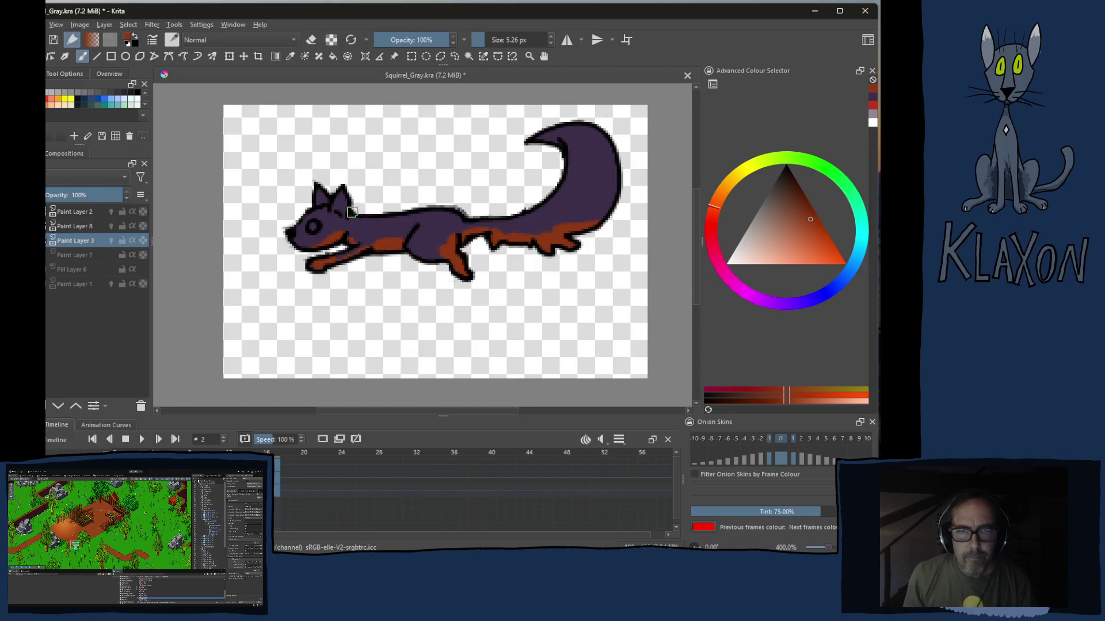
right_click(350, 197)
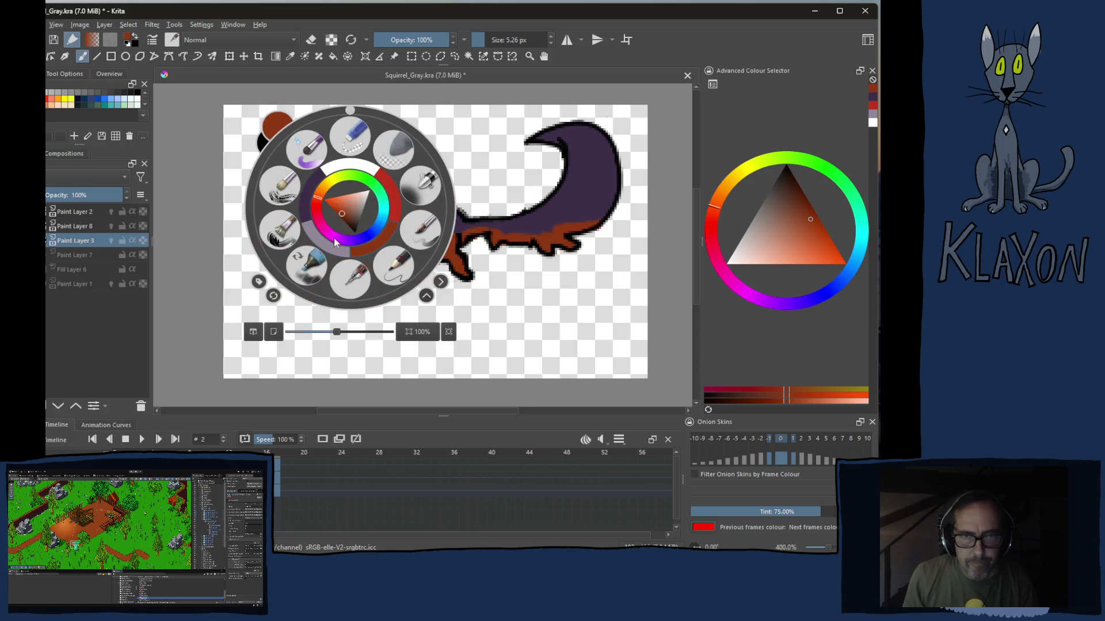
Paint pale purple stripes along the squirrel's back and tail, redoing the tail stroke once
left_click(308, 227)
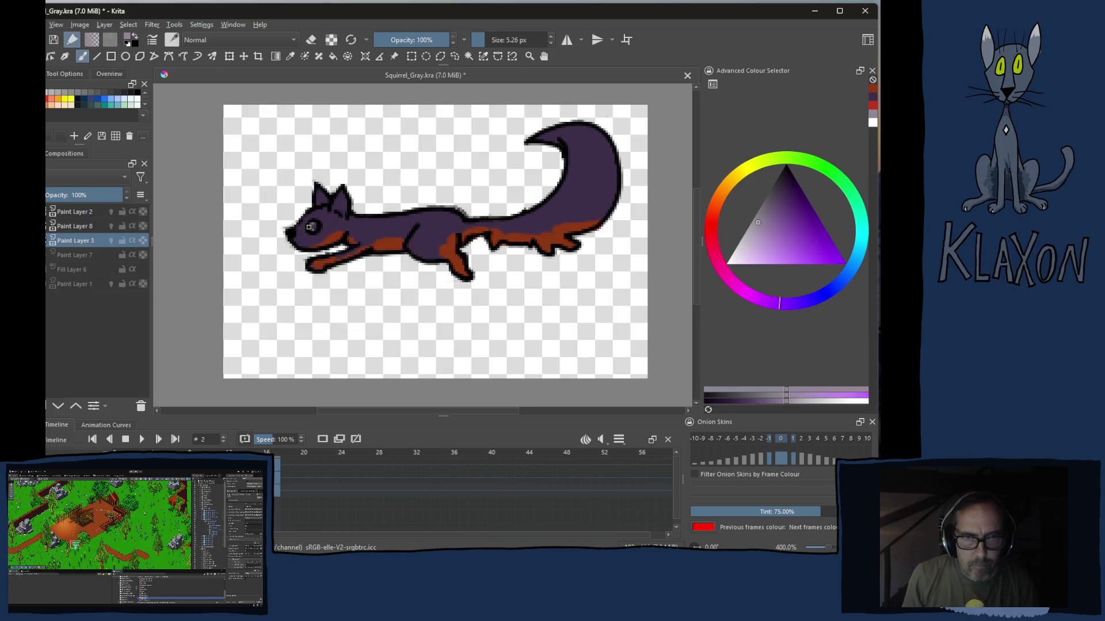
left_click(313, 224, "ctrl")
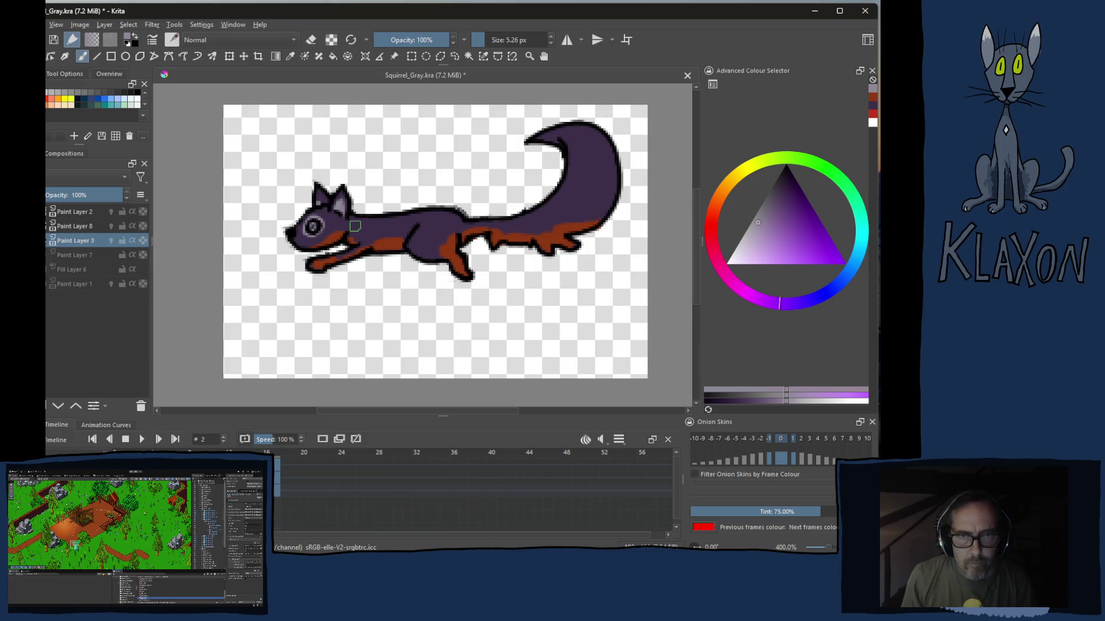
mouse_move(369, 227)
left_mouse_down()
mouse_move(469, 228)
mouse_move(590, 153)
left_mouse_up()
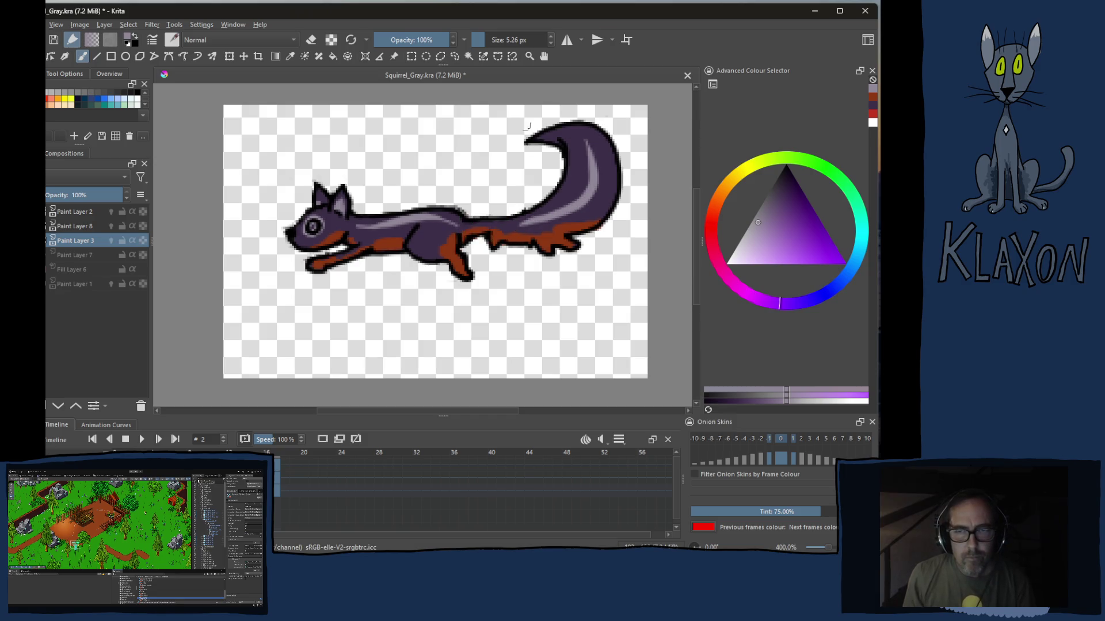
key("ctrl+z")
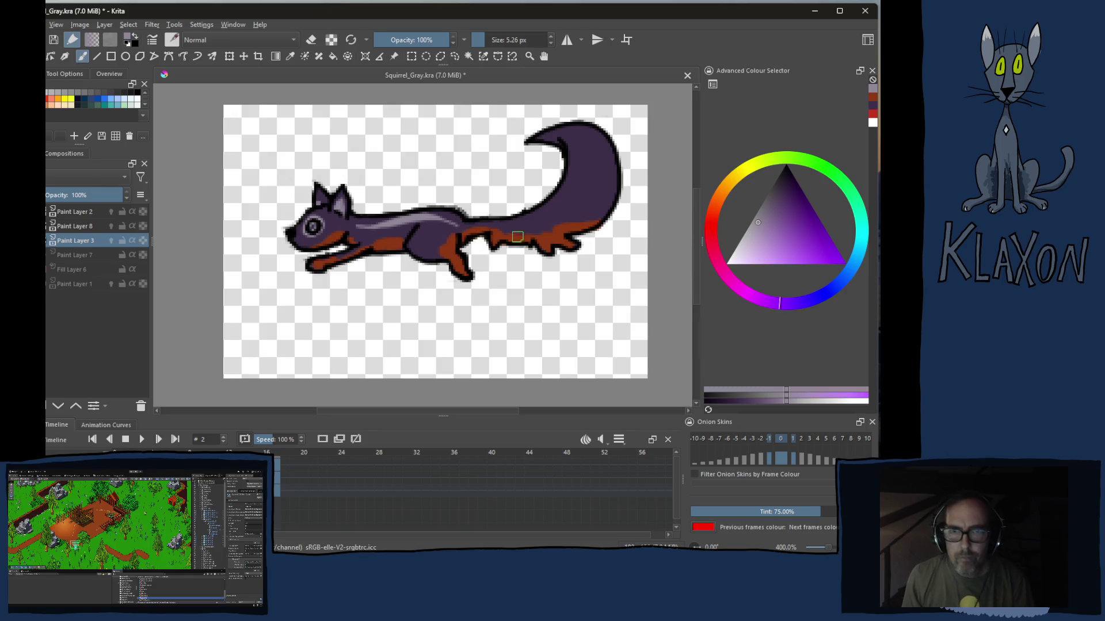
left_click_drag(524, 224, 583, 142)
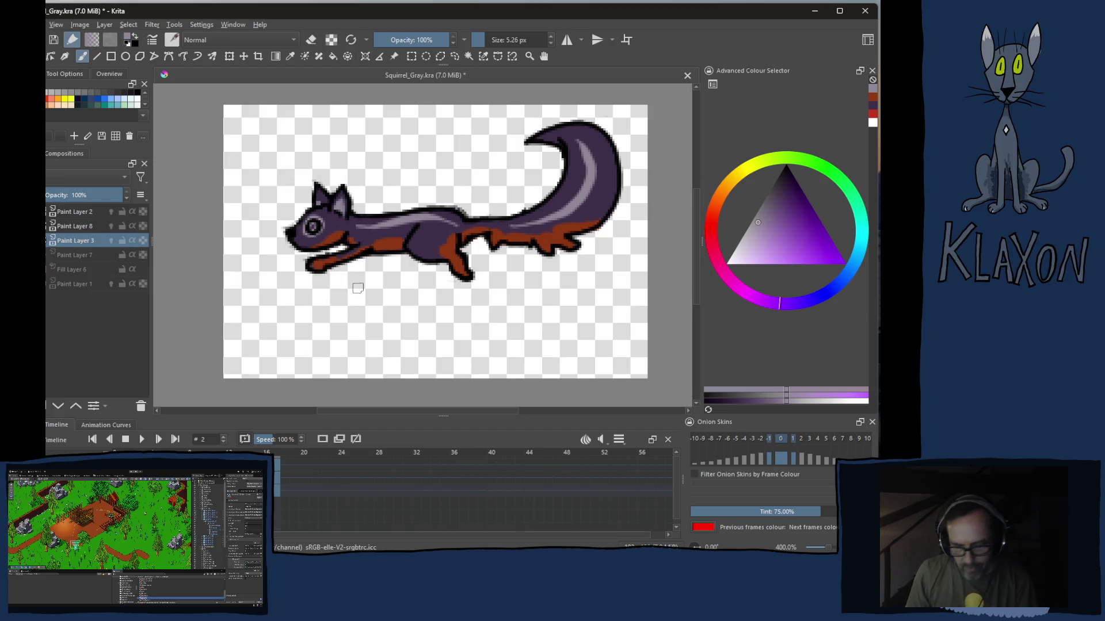
Colour the eye red and advance to frame 3
right_click(337, 275)
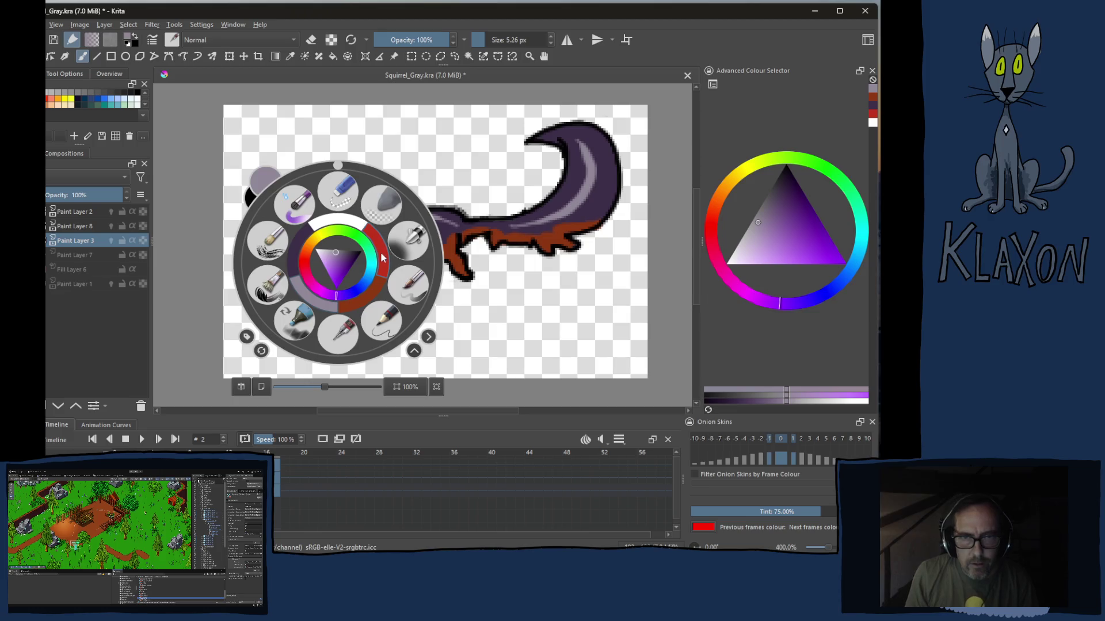
left_click(380, 255)
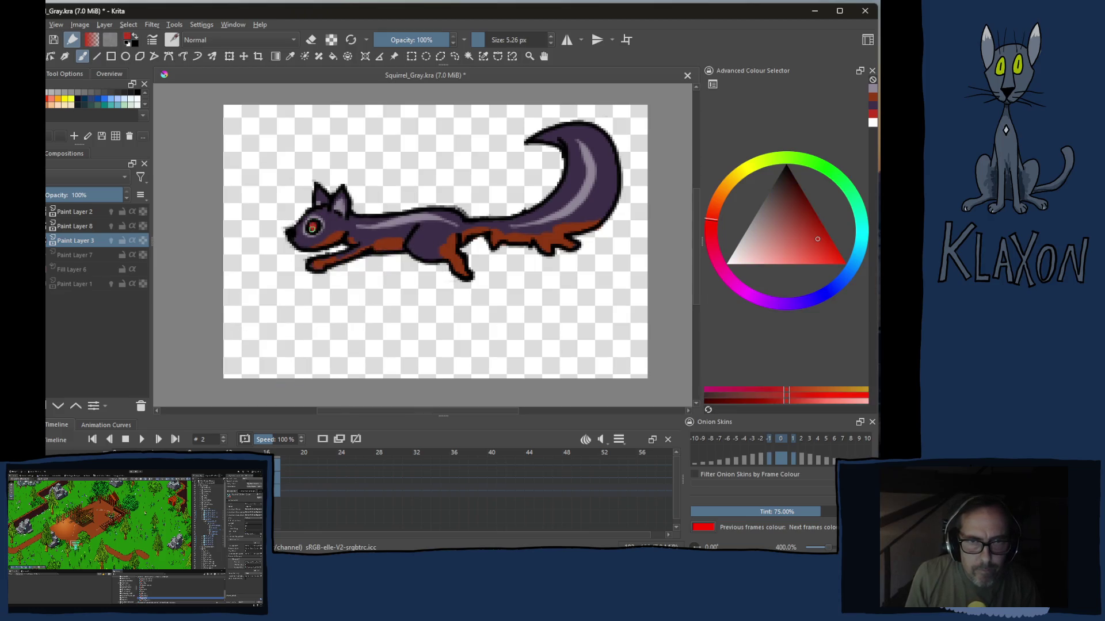
key("Right")
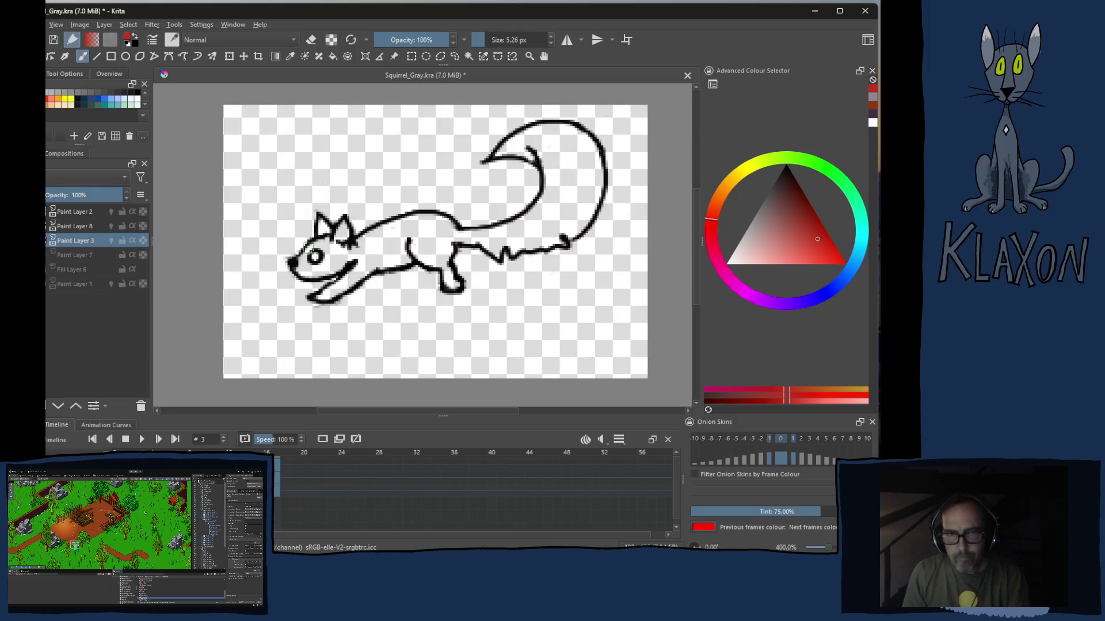
Cover the frame 3 squirrel in dark purple from the pop-up palette
right_click(311, 263)
left_click(275, 255)
left_click(449, 345)
mouse_move(293, 285)
left_mouse_down()
mouse_move(323, 181)
mouse_move(397, 275)
mouse_move(449, 258)
mouse_move(509, 277)
mouse_move(561, 224)
mouse_move(552, 145)
mouse_move(587, 138)
mouse_move(609, 173)
mouse_move(596, 215)
mouse_move(457, 285)
mouse_move(328, 302)
mouse_move(371, 203)
mouse_move(342, 226)
left_mouse_up()
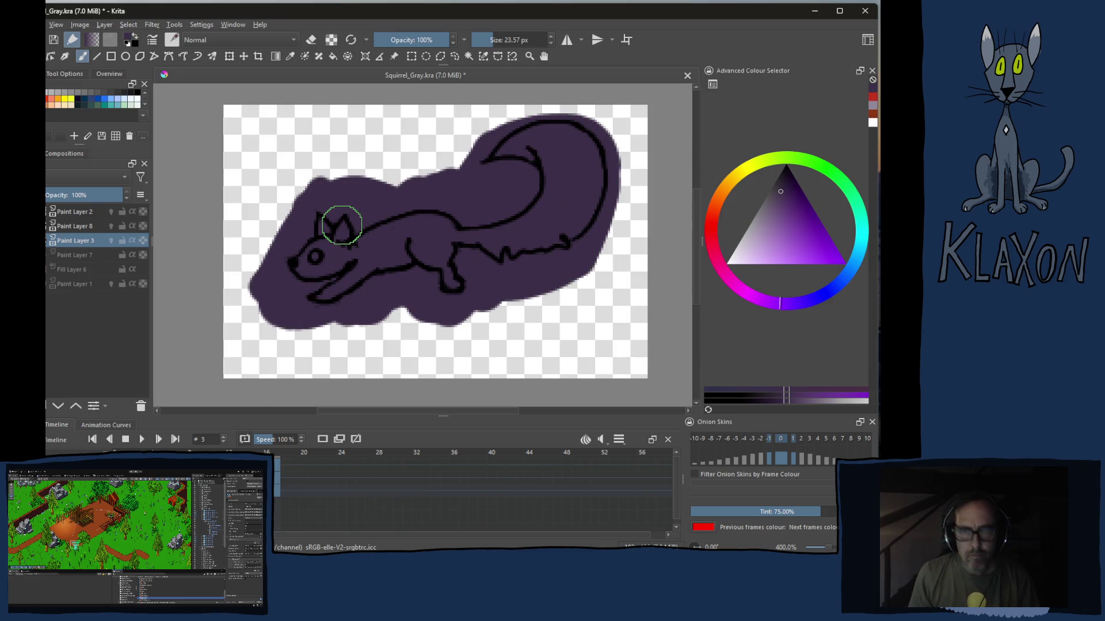
Erase the purple overflow outside the outline, then return to the brush with orange selected
key("e")
key("f")
left_click(373, 205)
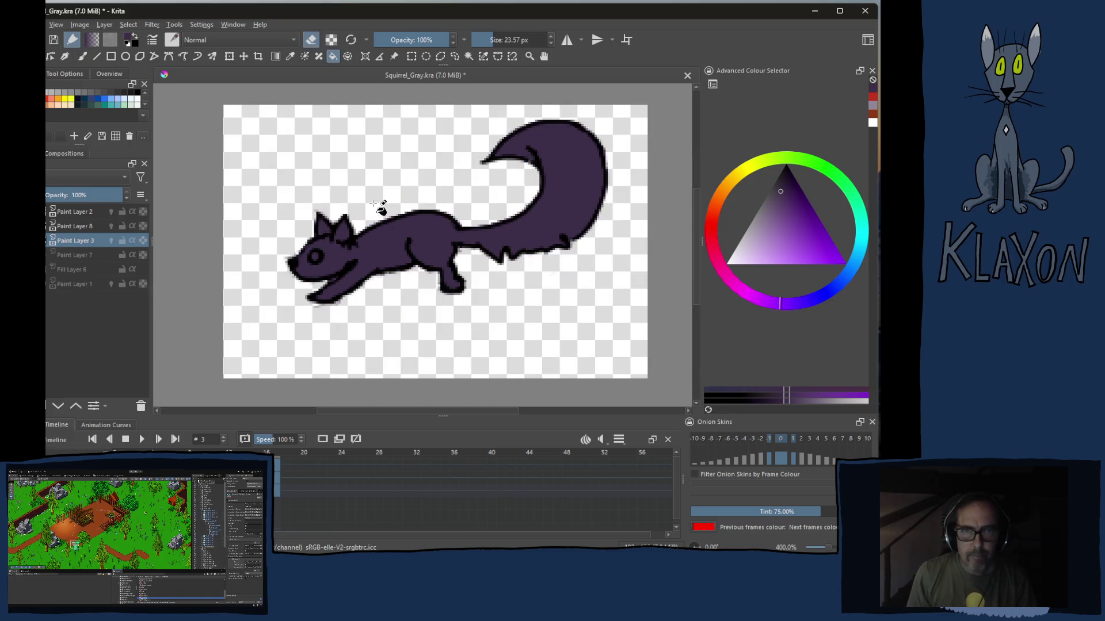
key("b")
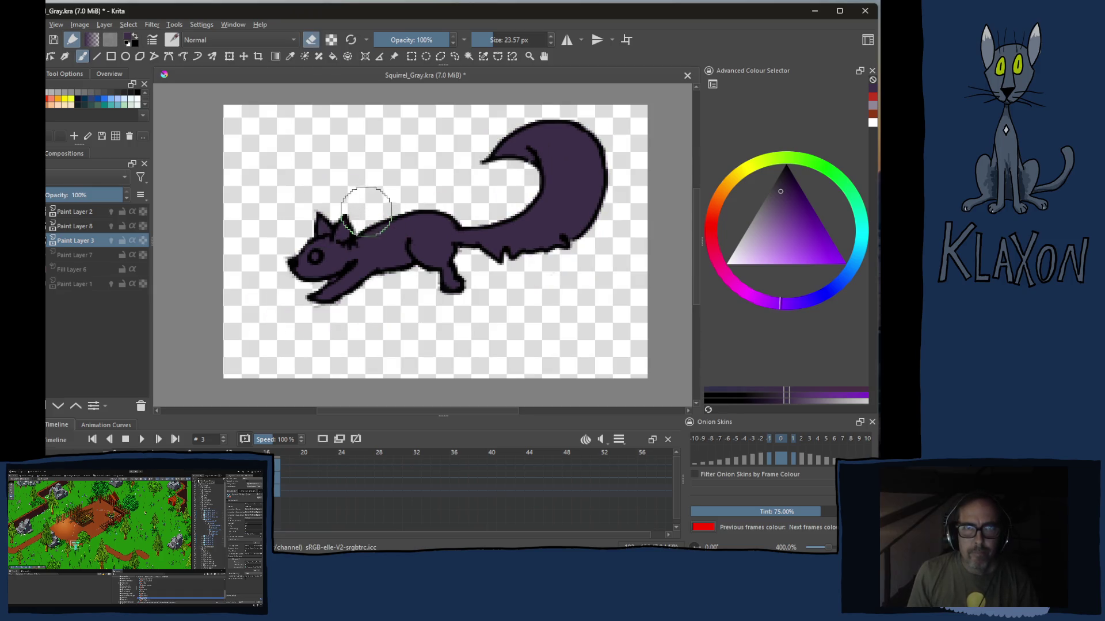
right_click(361, 231)
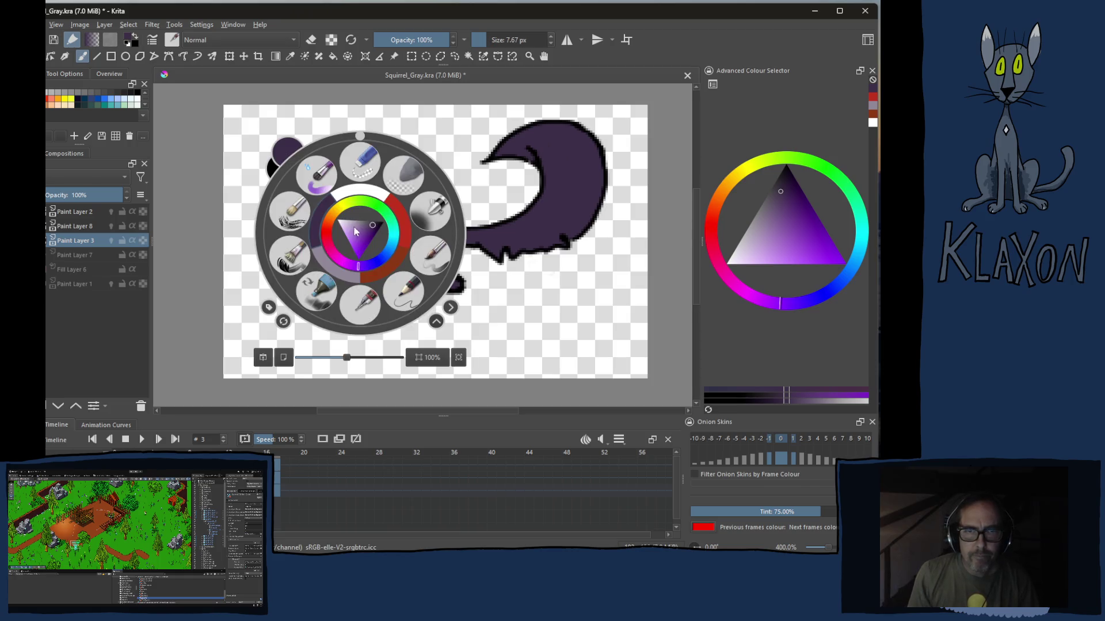
left_click(393, 259)
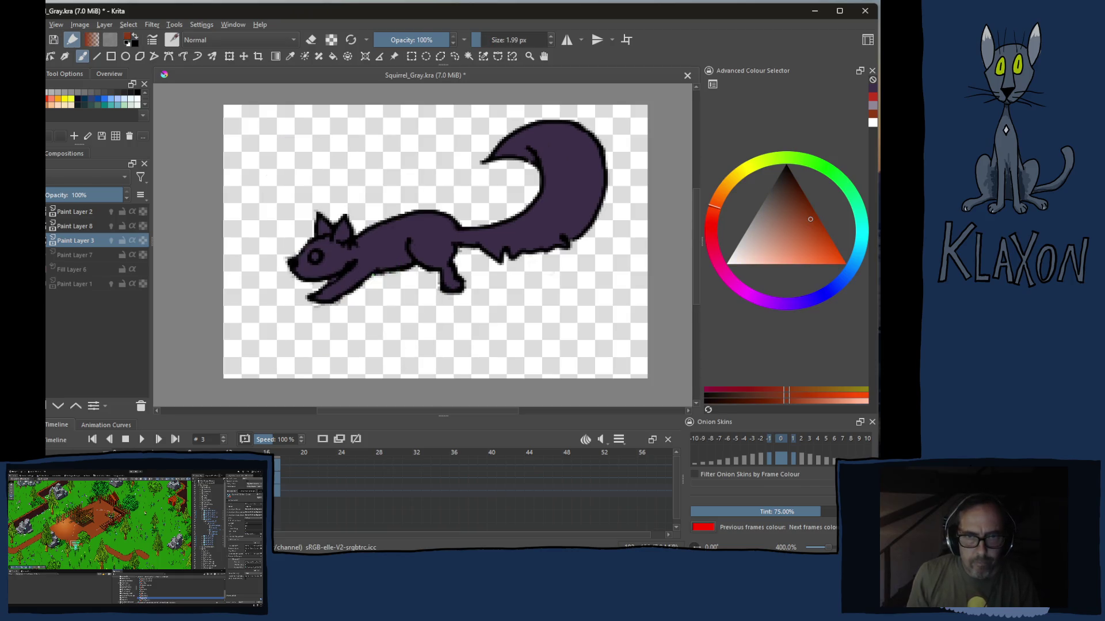
Paint orange on the snout and along the tail's underside, then pan to the head
left_click_drag(321, 273, 344, 267)
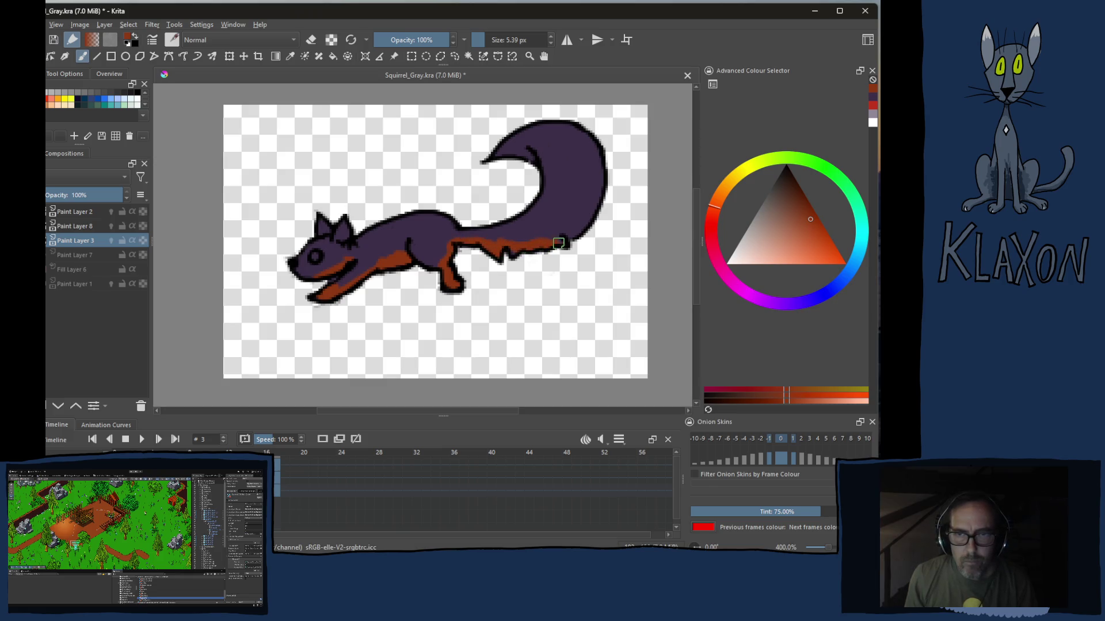
left_click_drag(583, 230, 594, 207)
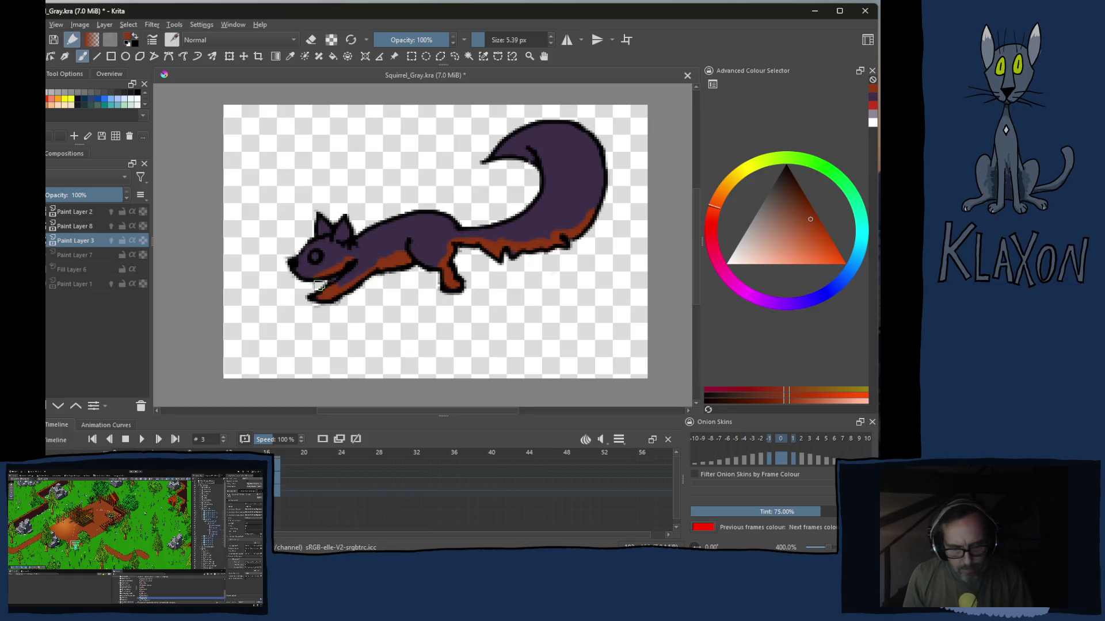
scroll(344, 220, "up", 1)
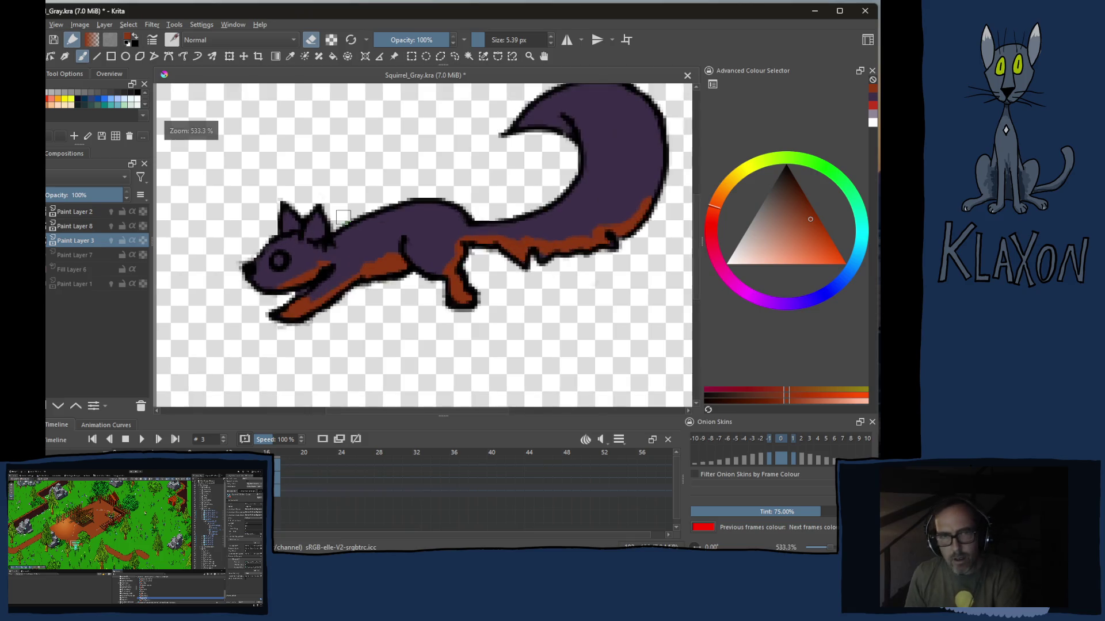
scroll(344, 219, "up", 1)
left_click_drag(259, 258, 362, 241)
With a smaller brush, pick pale purple and paint a ring around the squirrel's eye
key("bracketleft")
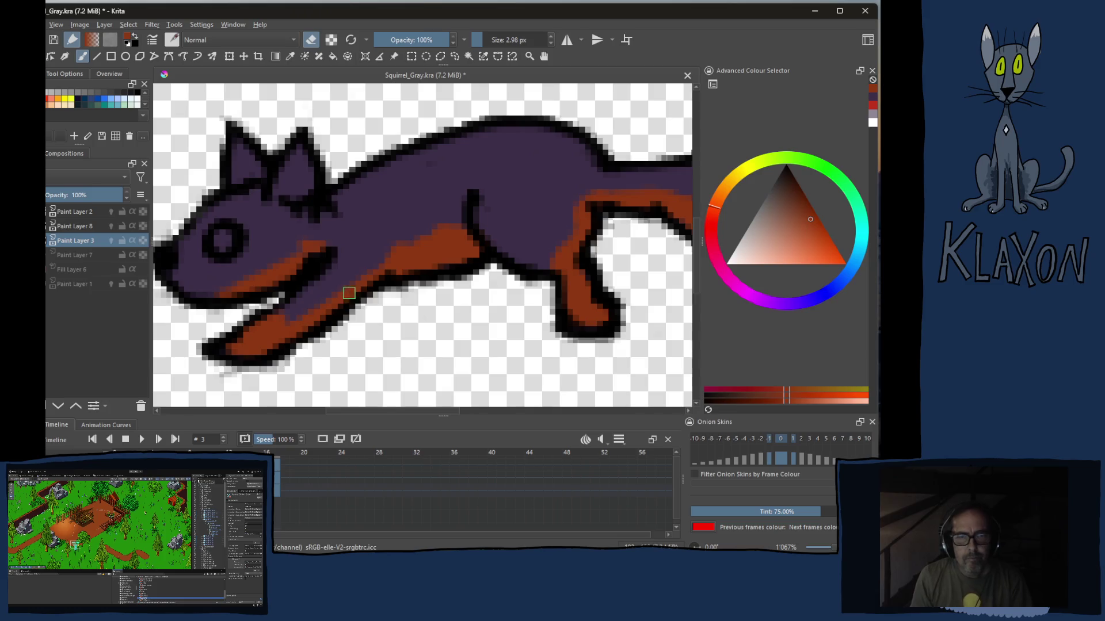
right_click(333, 267)
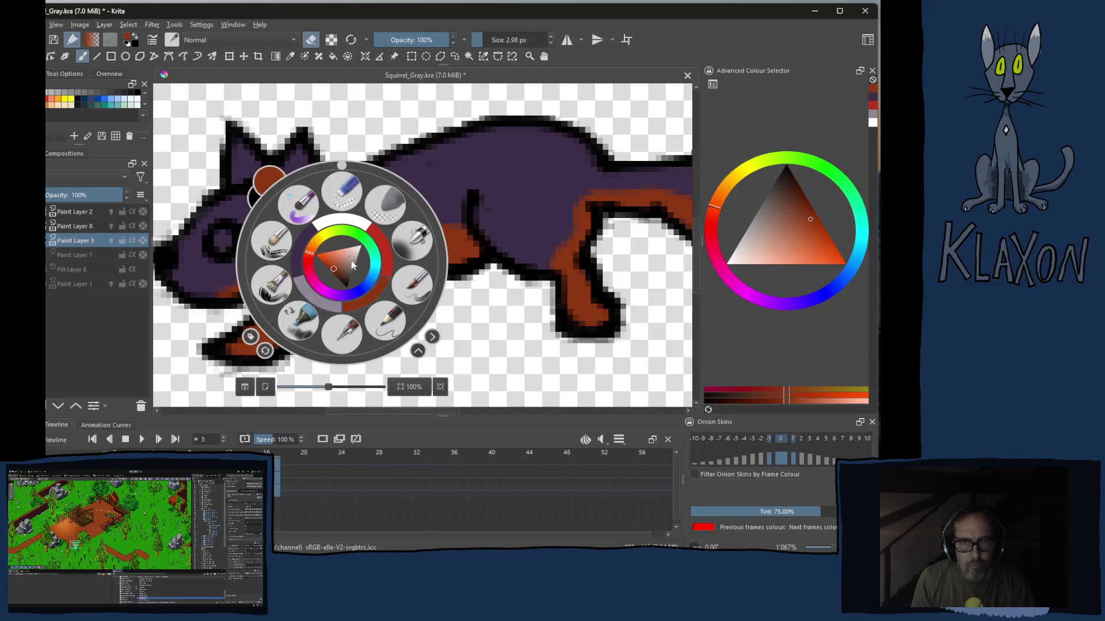
left_click(319, 293)
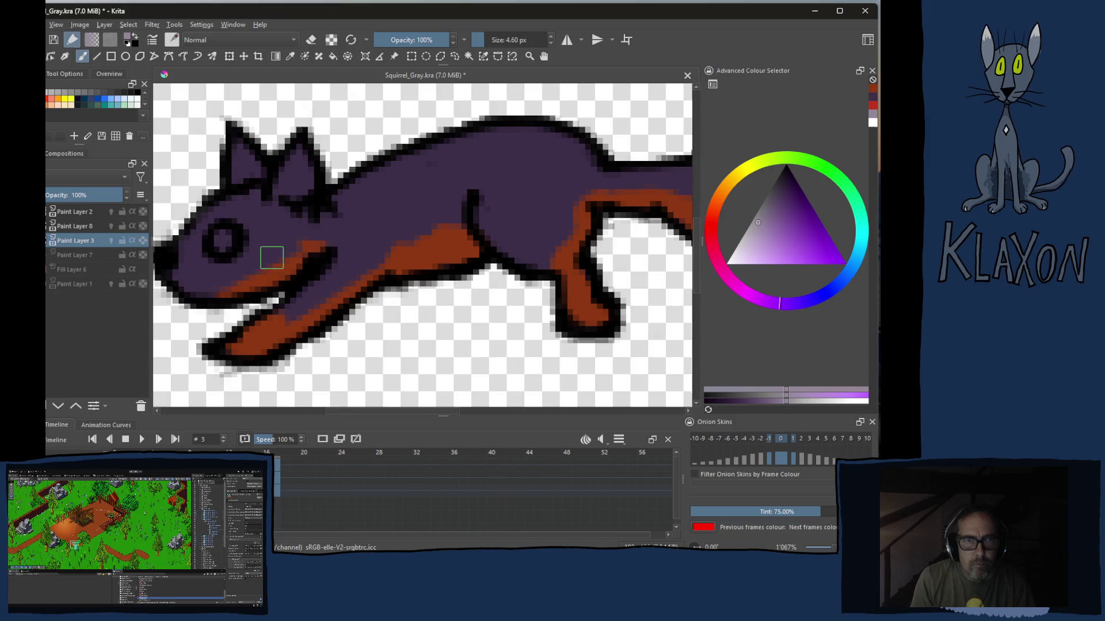
left_click(223, 241)
mouse_move(235, 229)
left_mouse_down()
mouse_move(214, 253)
mouse_move(242, 234)
left_mouse_up()
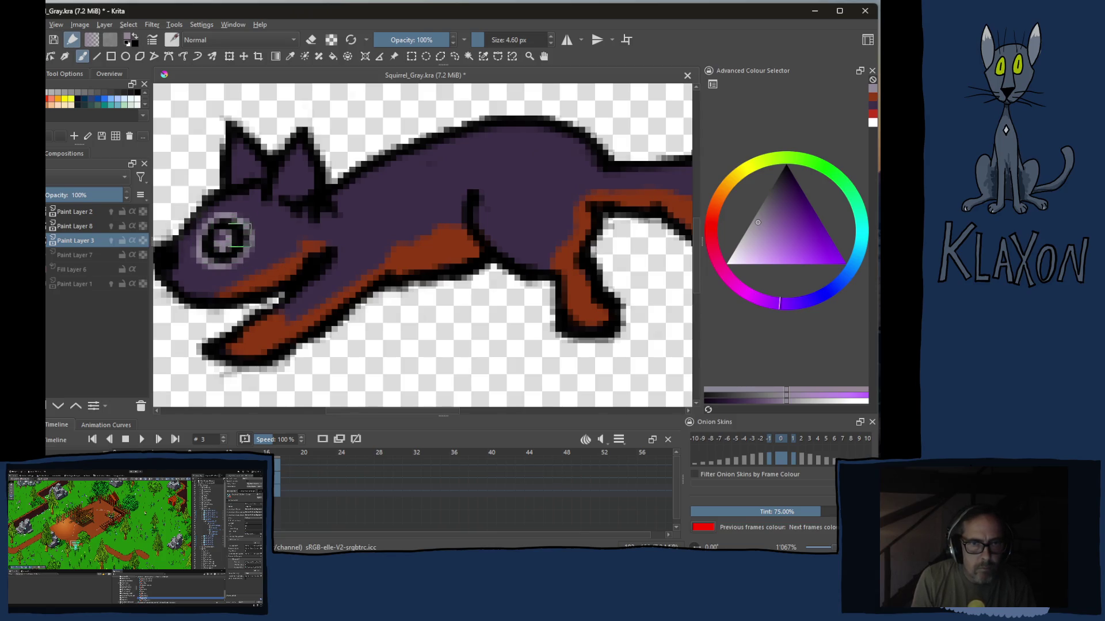
scroll(222, 328, "down", 1)
scroll(222, 328, "down", 1)
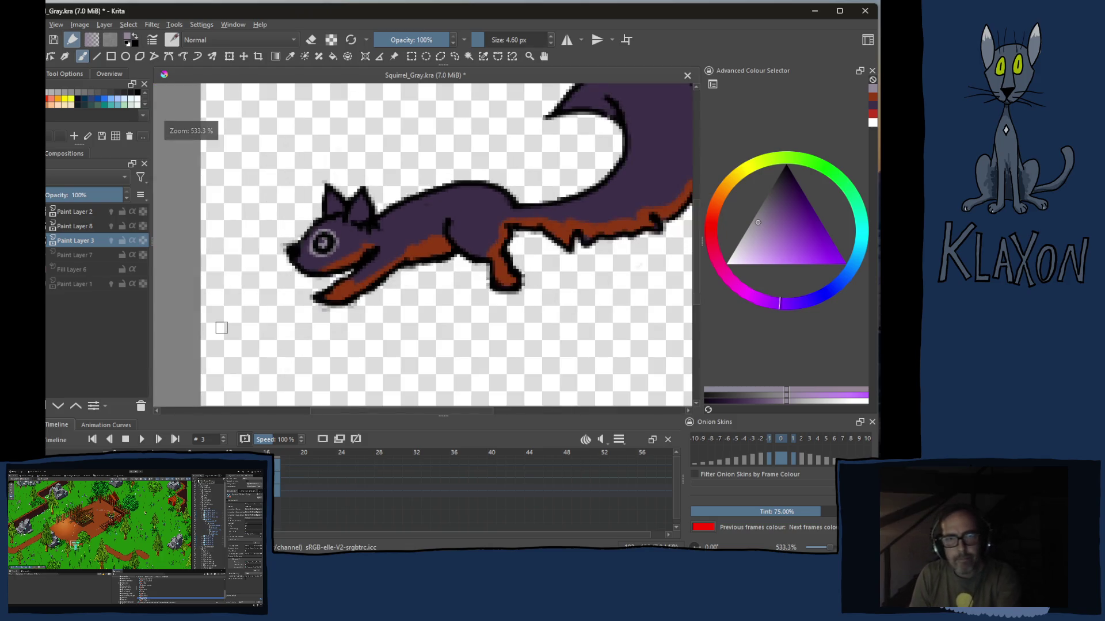
scroll(223, 328, "down", 1)
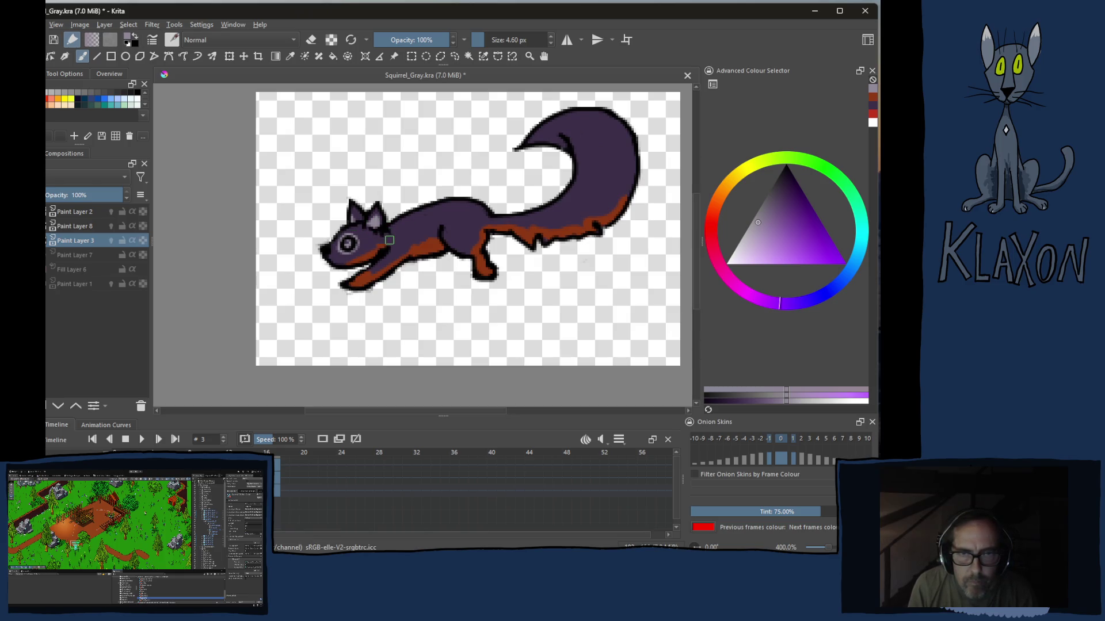
Paint pale stripes along the back and tail curve, undoing two unwanted tail strokes
left_click_drag(423, 226, 483, 213)
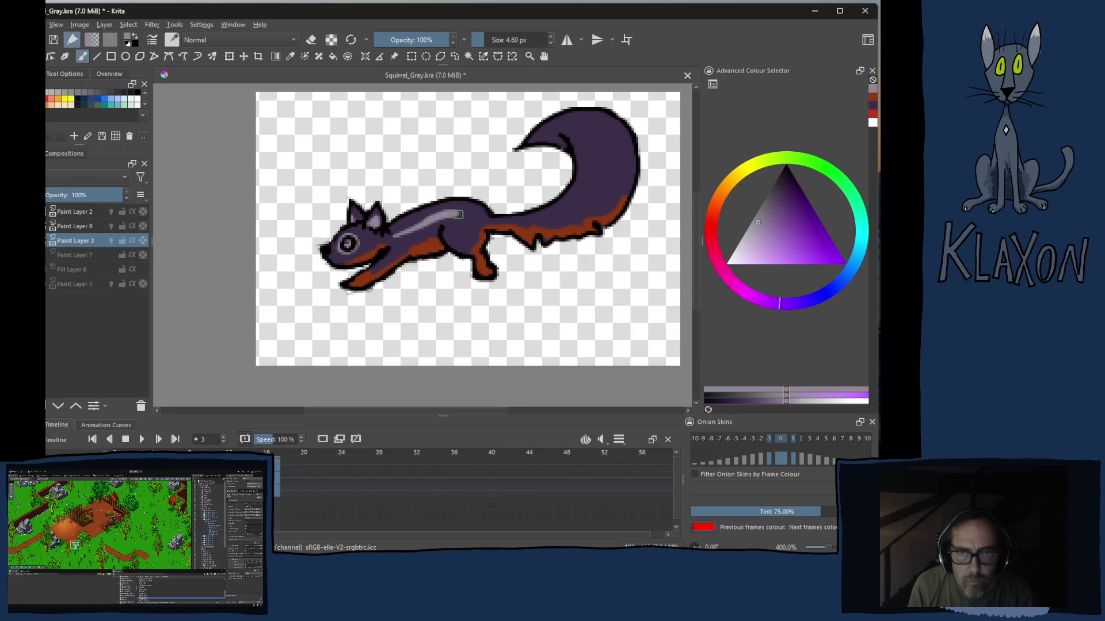
left_click_drag(549, 213, 557, 151)
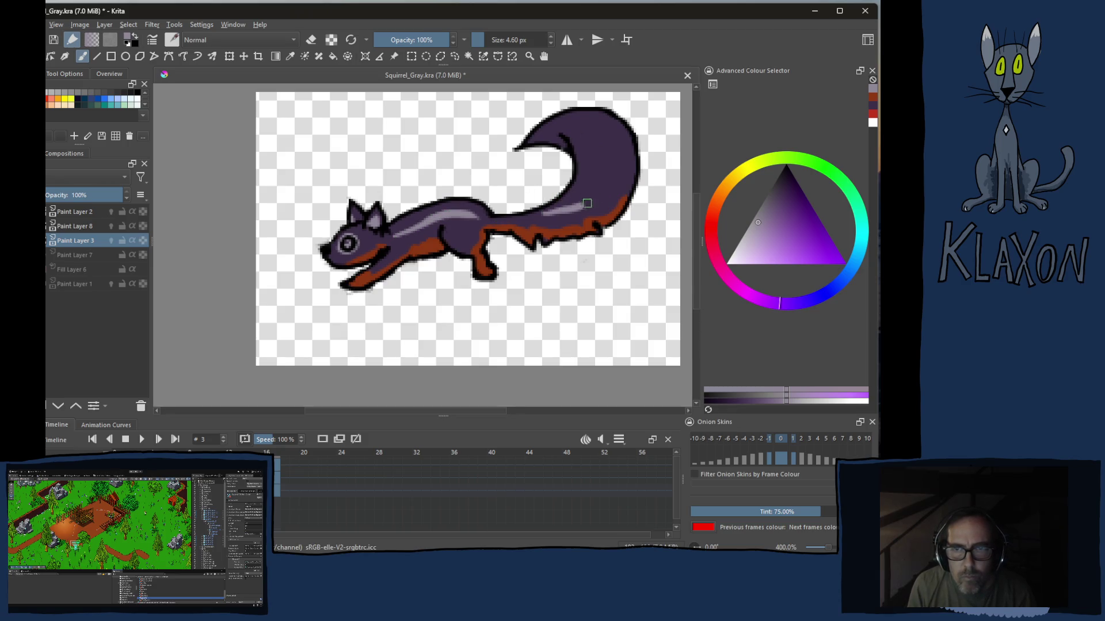
key("ctrl+z")
key("ctrl+z")
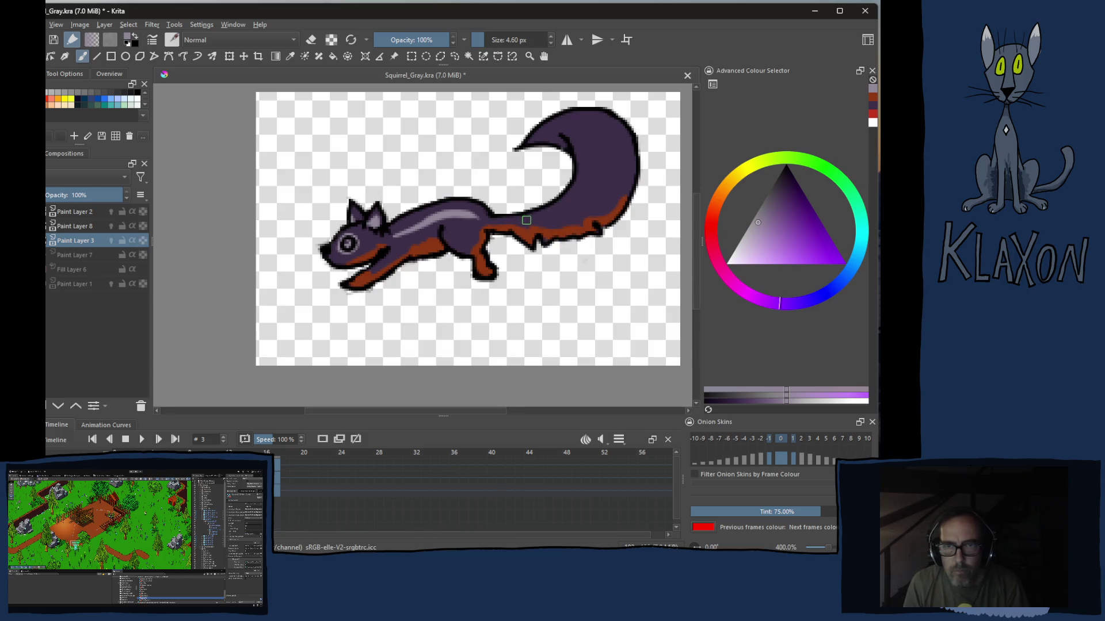
left_click_drag(546, 219, 586, 142)
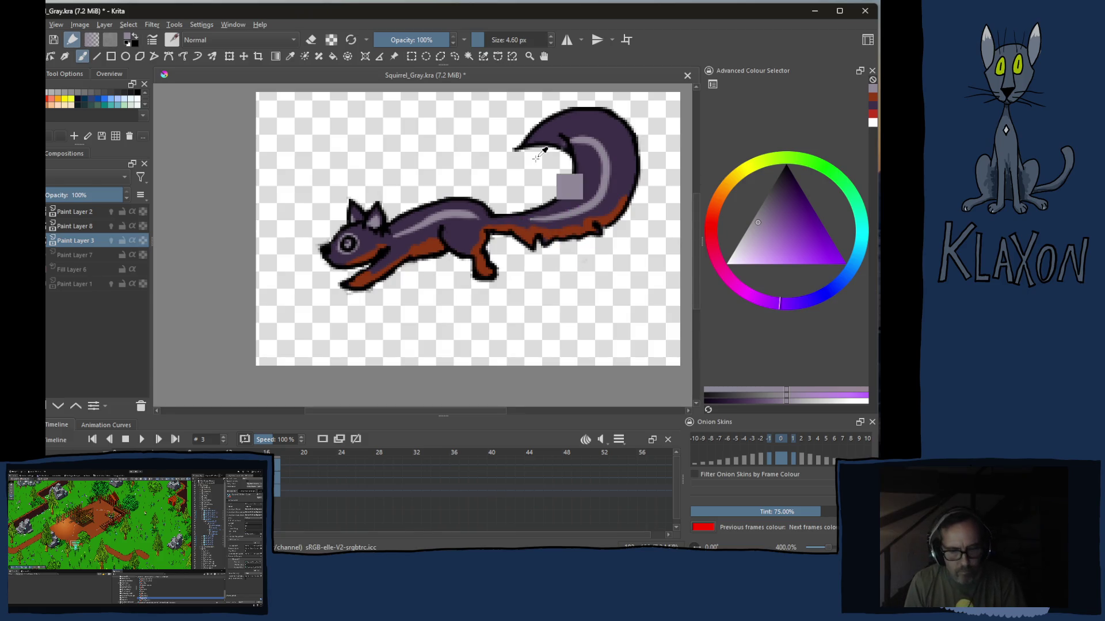
key("ctrl+z")
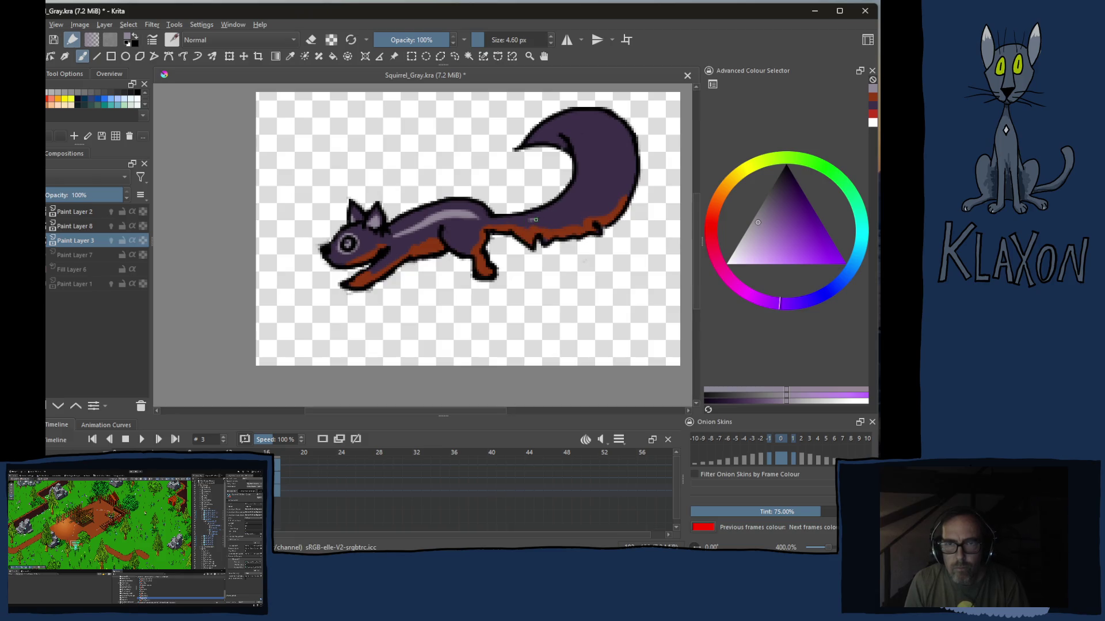
left_click_drag(533, 220, 548, 144)
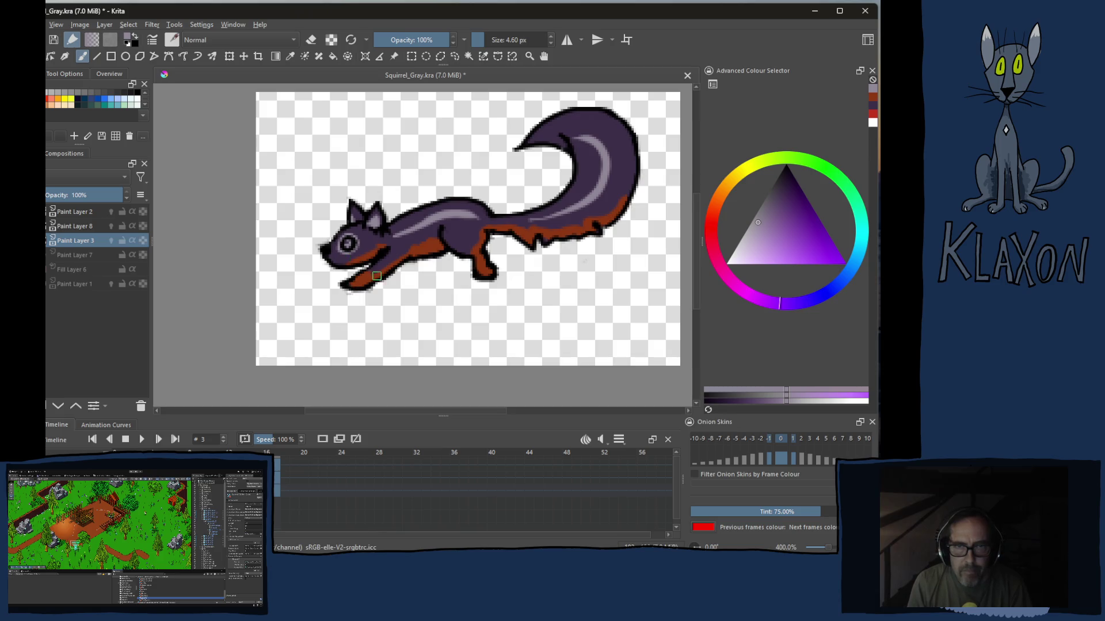
Pick red, colour the squirrel's eye, and advance to the next frame
right_click(364, 256)
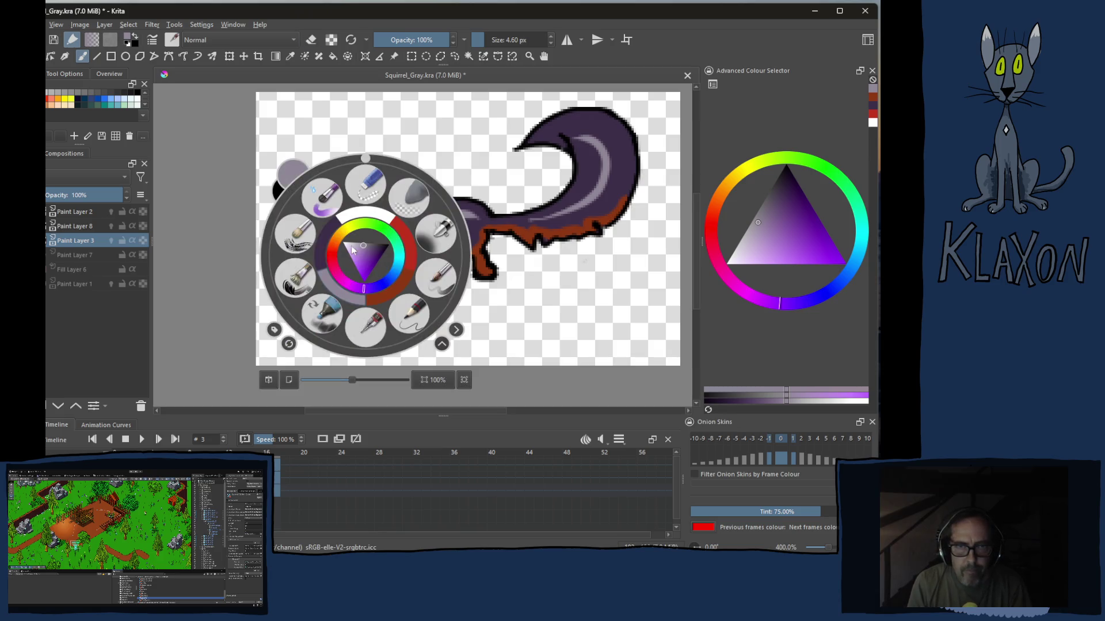
left_click(409, 244)
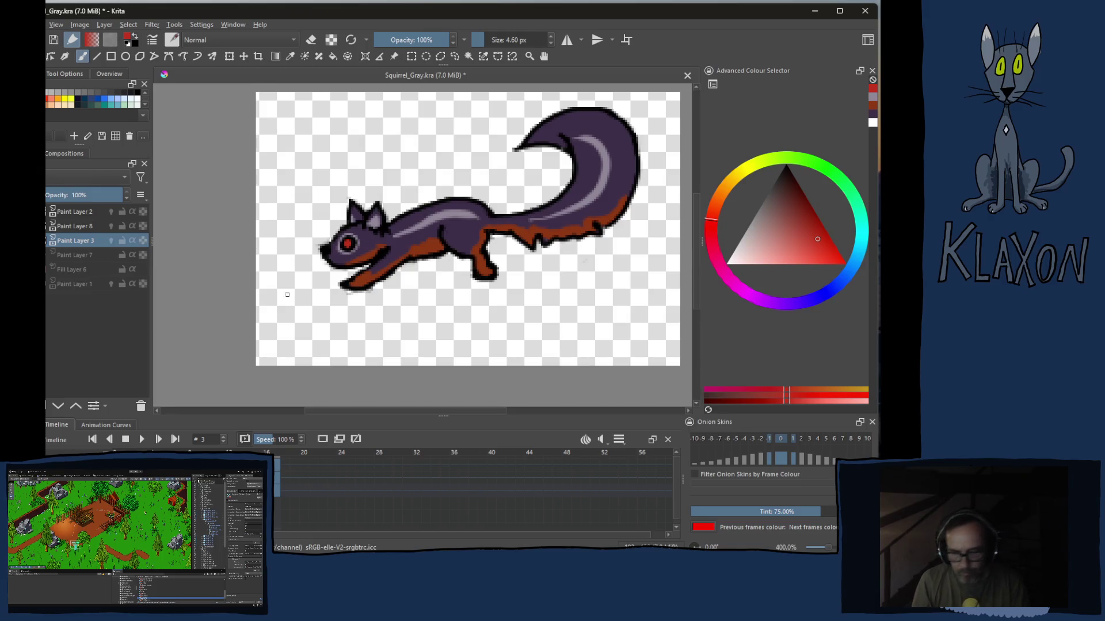
key("Right")
Cover the frame 4 squirrel in dark purple and remove the paint outside its outline
right_click(298, 264)
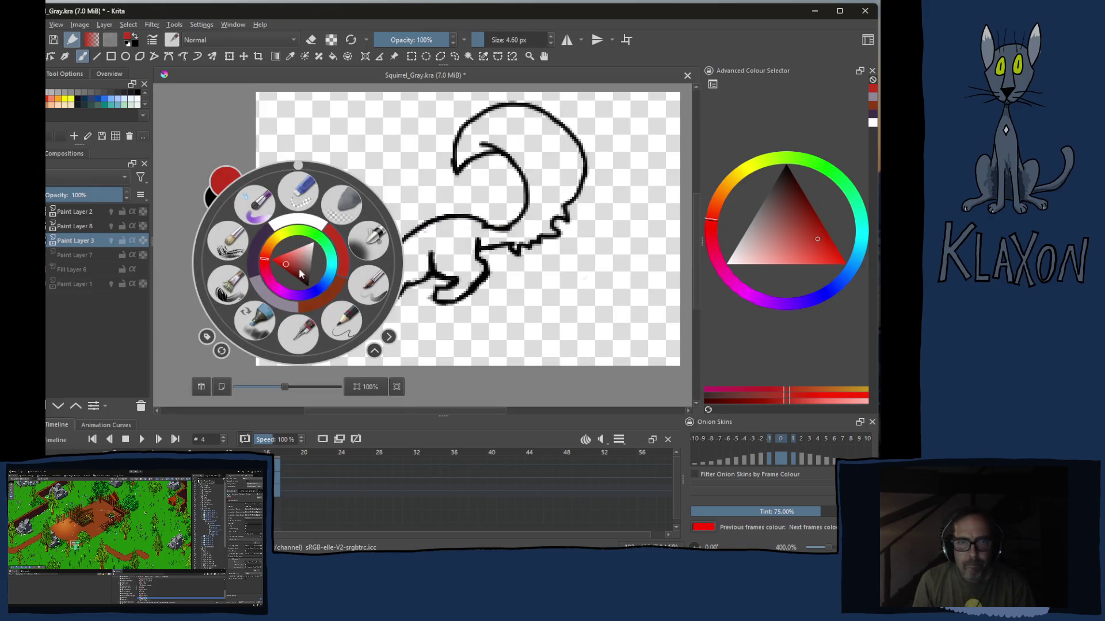
left_click(257, 258)
mouse_move(321, 276)
left_mouse_down()
mouse_move(351, 225)
mouse_move(404, 232)
mouse_move(386, 308)
mouse_move(484, 225)
mouse_move(536, 216)
mouse_move(483, 182)
mouse_move(518, 122)
mouse_move(449, 129)
mouse_move(517, 108)
mouse_move(578, 129)
mouse_move(567, 146)
mouse_move(596, 207)
mouse_move(535, 277)
mouse_move(540, 130)
mouse_move(503, 166)
left_mouse_up()
key("p")
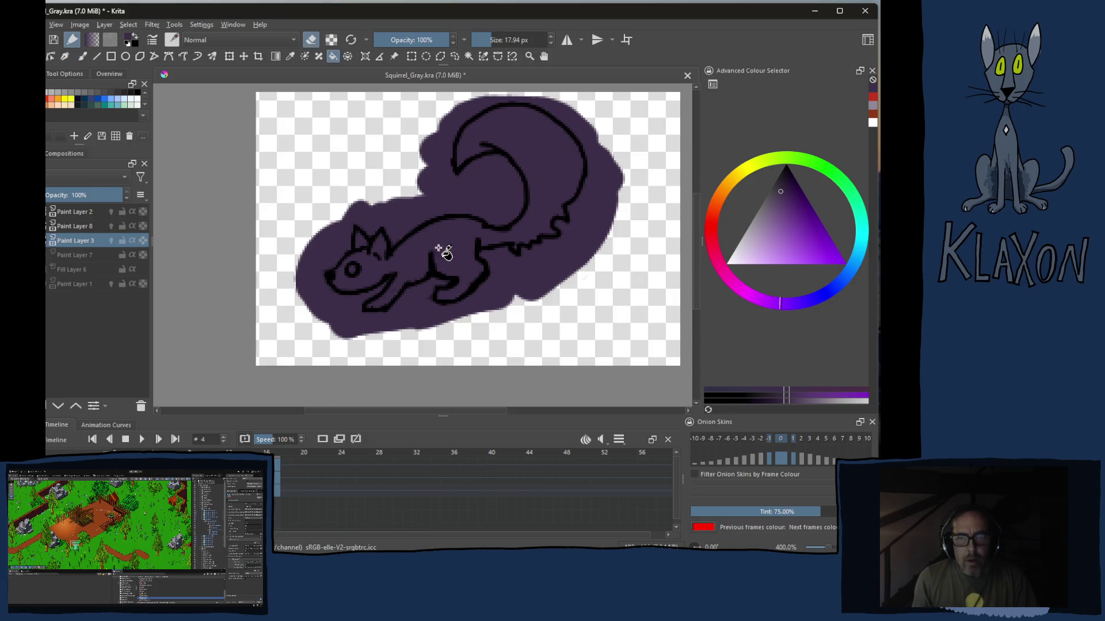
left_click(475, 216)
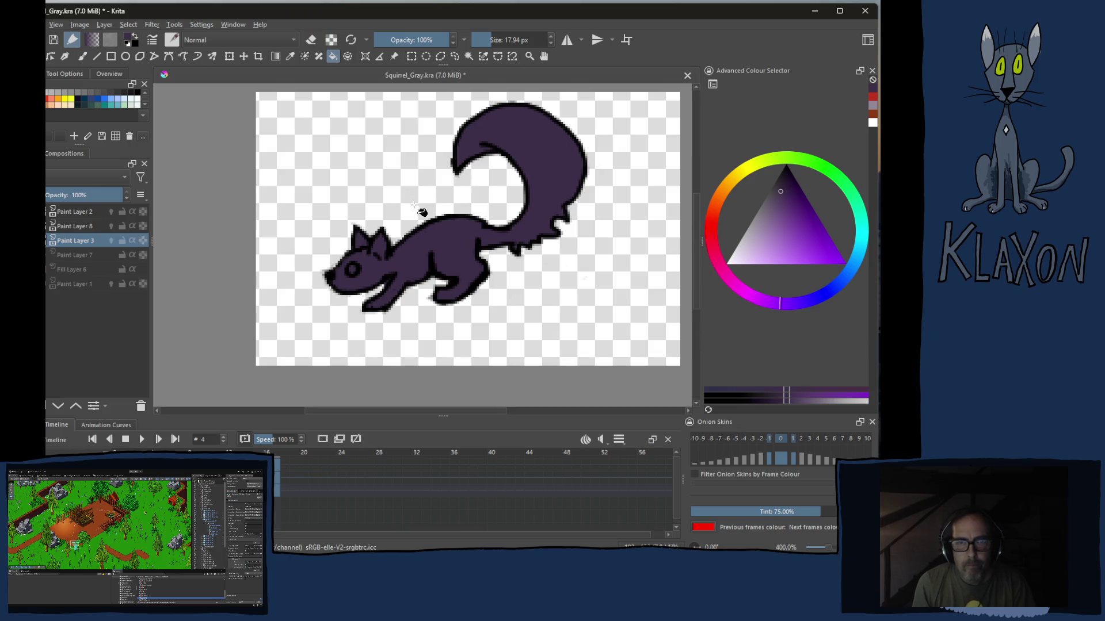
key("b")
scroll(415, 274, "up", 1)
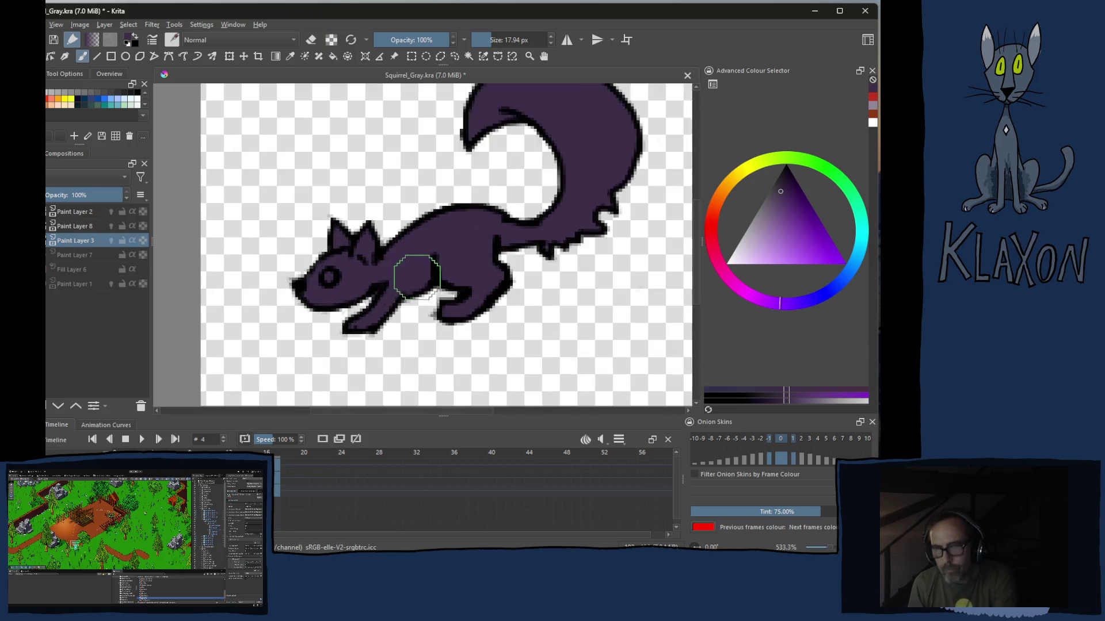
scroll(417, 275, "up", 1)
Switch to a small eraser to clean stray inner lines
key("bracketleft")
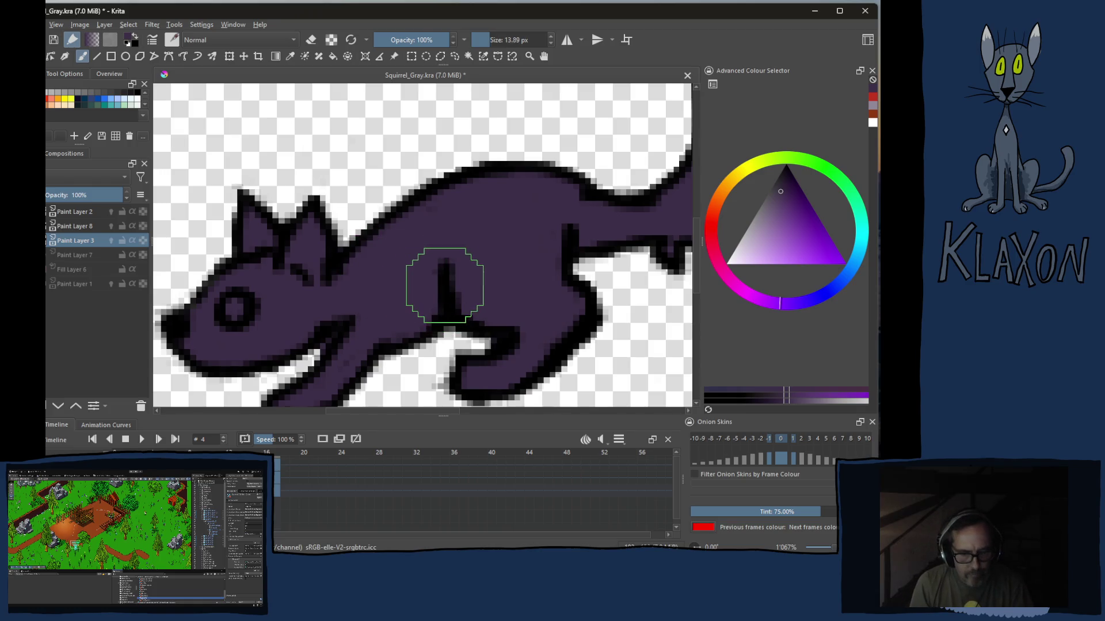
key("e")
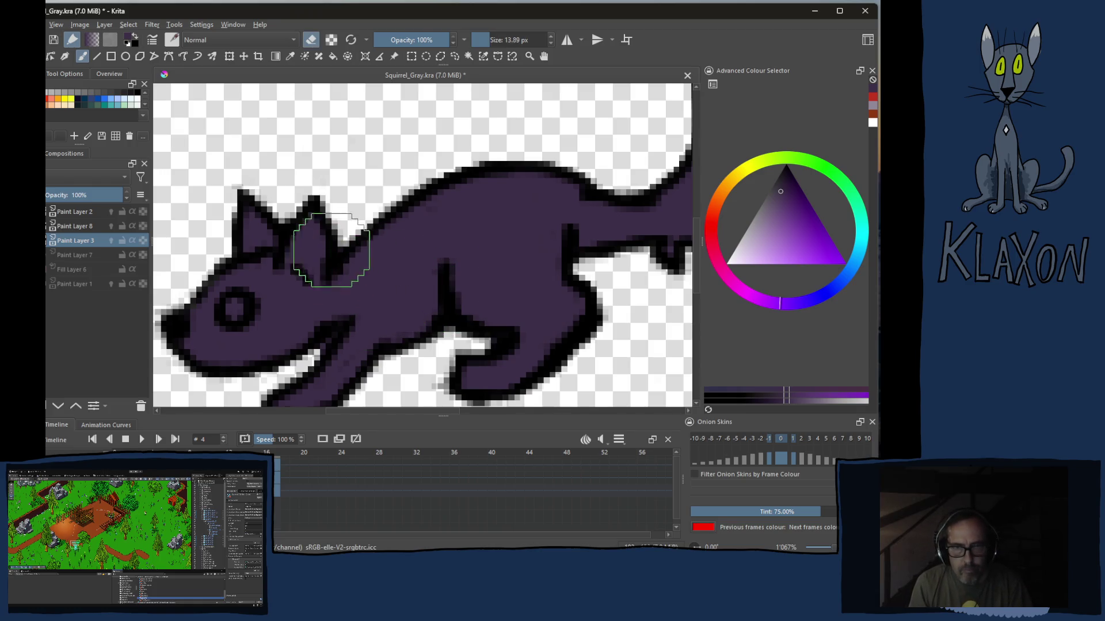
key("bracketleft")
key("bracketleft")
key("bracketleft")
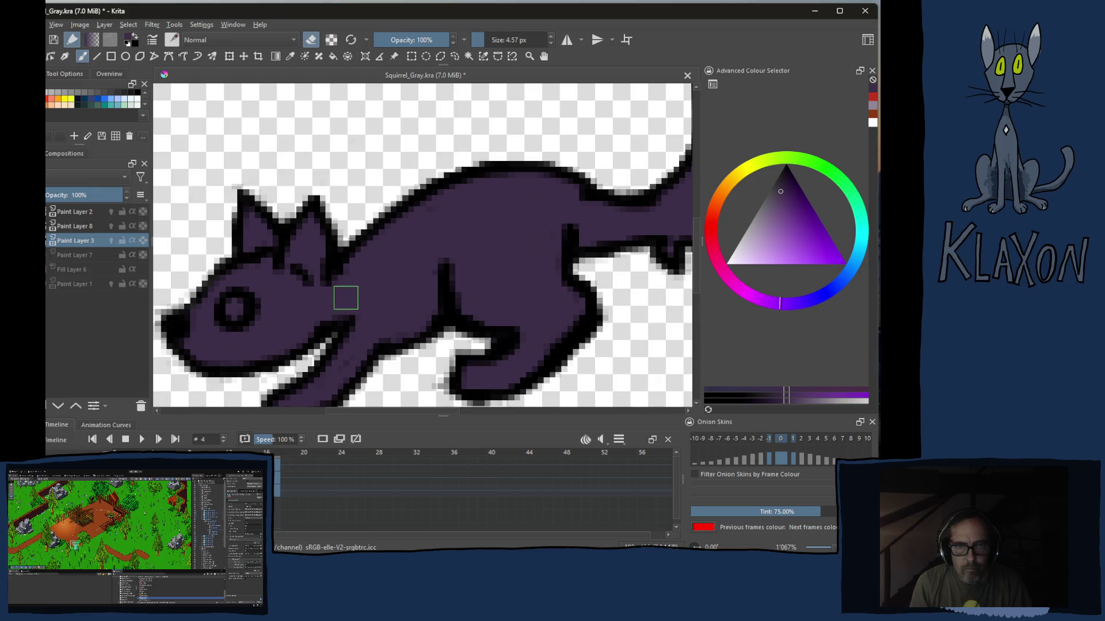
key("bracketright")
key("bracketright")
scroll(342, 287, "down", 1)
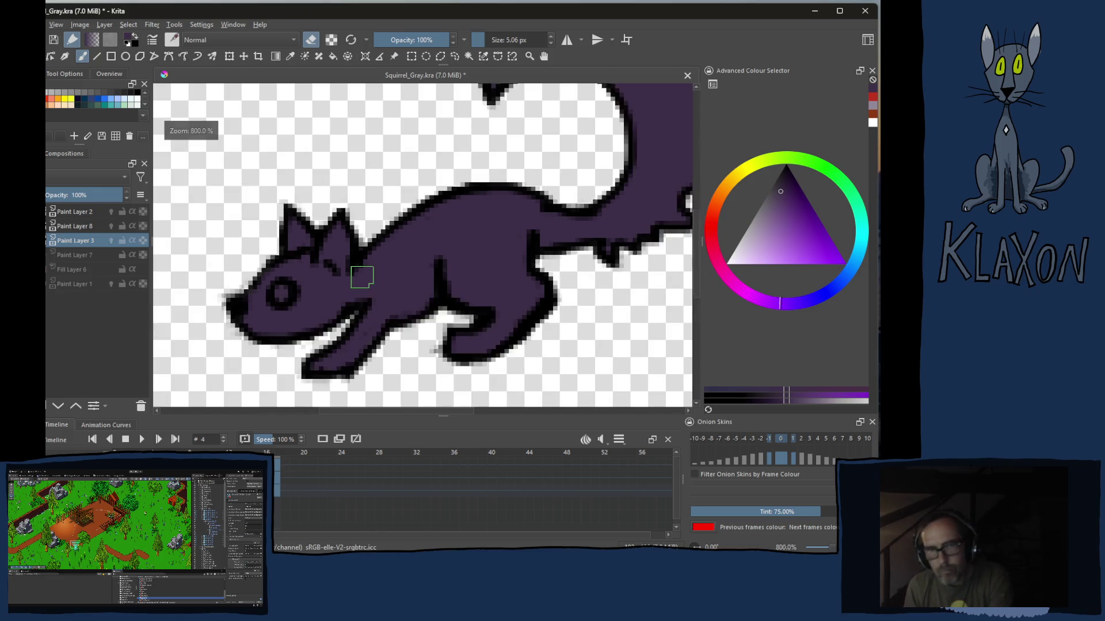
scroll(342, 287, "down", 1)
right_click(323, 257)
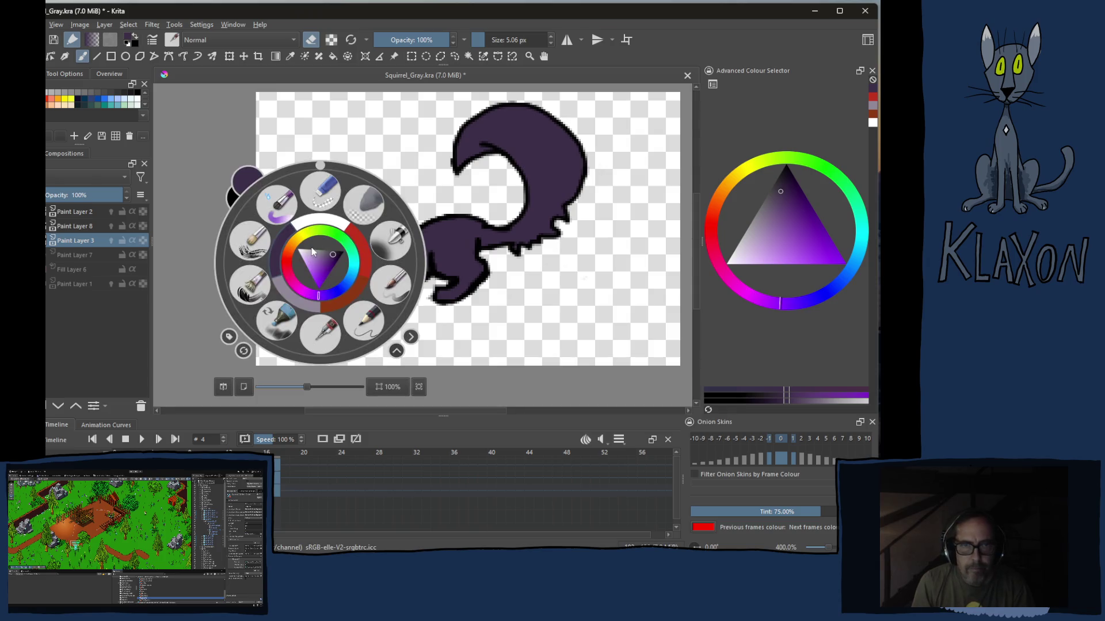
Pick orange and paint the underside along the jaw, chest and hind leg
left_click(288, 298)
right_click(319, 277)
left_click(346, 309)
key("e")
key("e")
left_click_drag(353, 304, 391, 274)
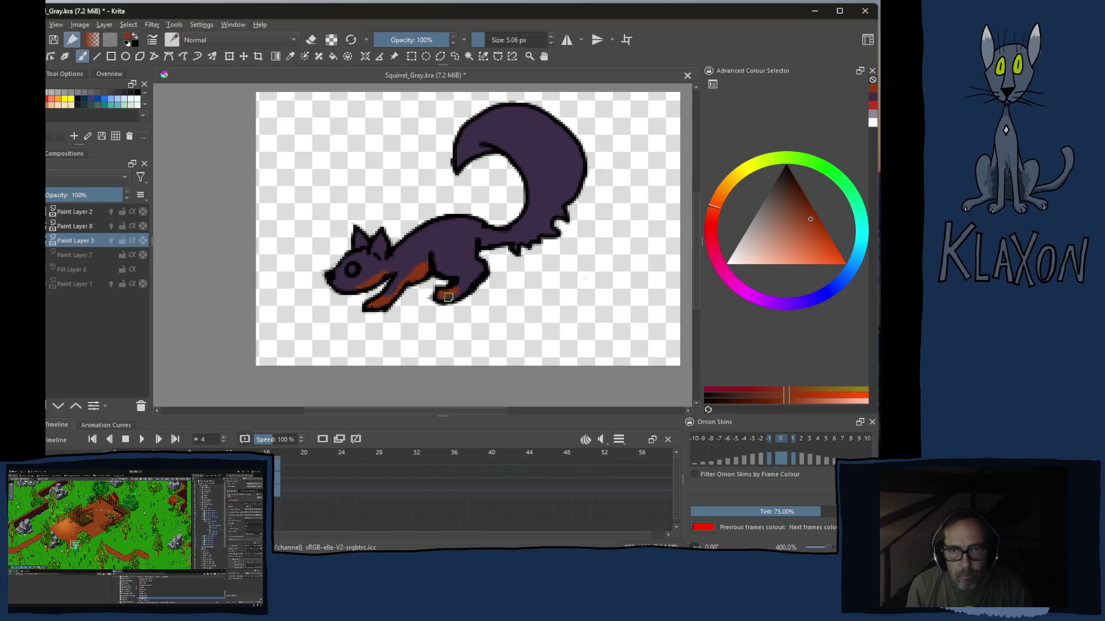
mouse_move(457, 296)
left_mouse_down()
mouse_move(473, 255)
mouse_move(542, 230)
mouse_move(578, 178)
left_mouse_up()
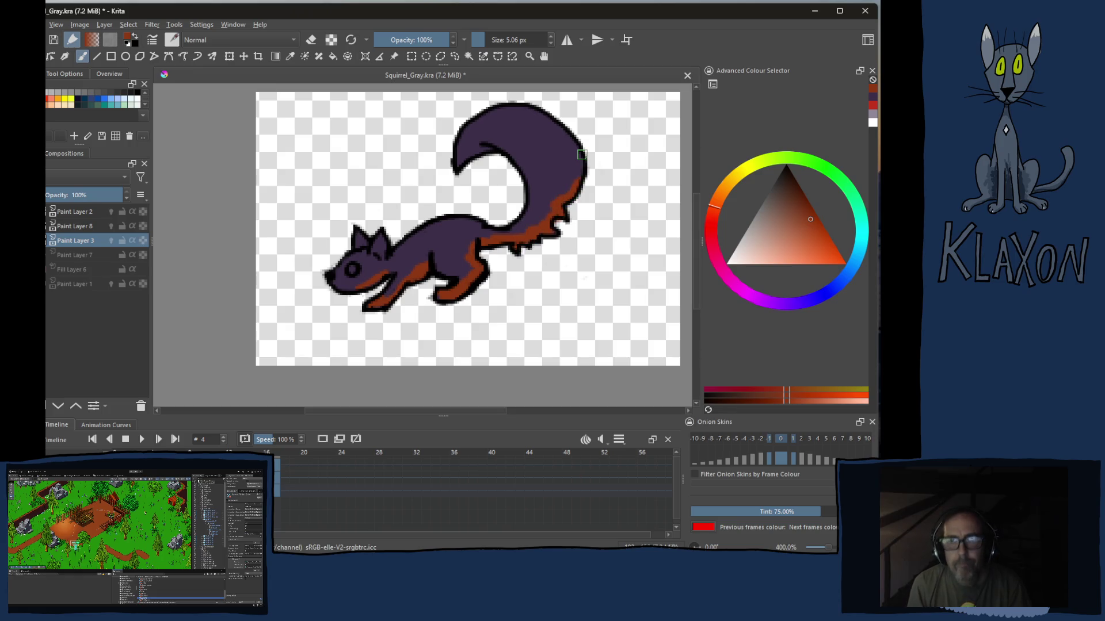
right_click(390, 251)
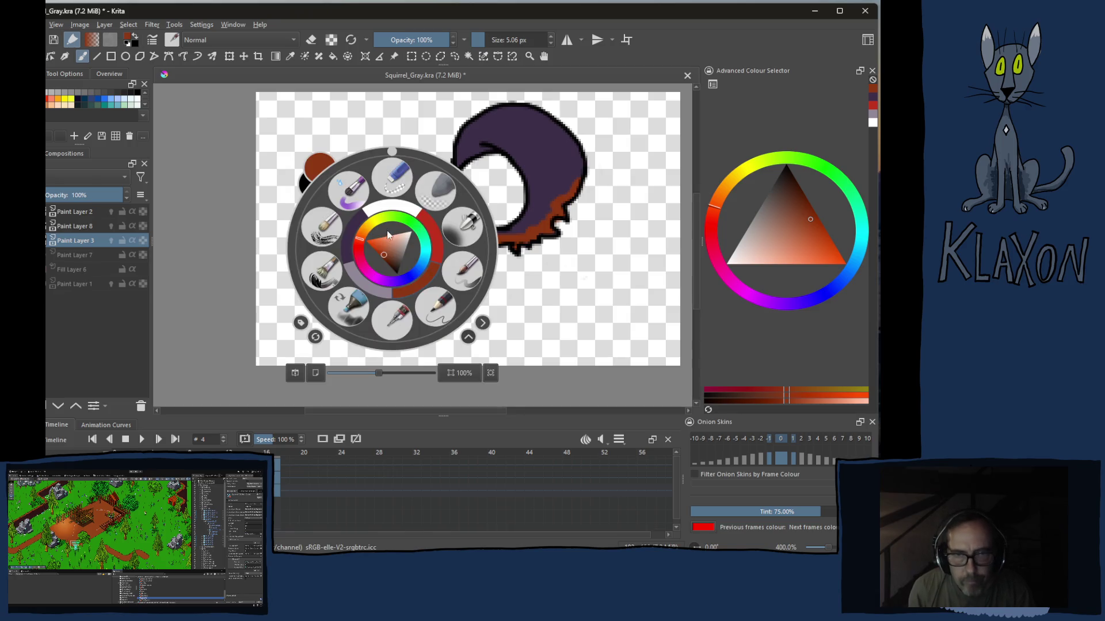
Paint a light purple ring around the eye and a pale stripe along the back, then compare with frame 1
left_click(362, 283)
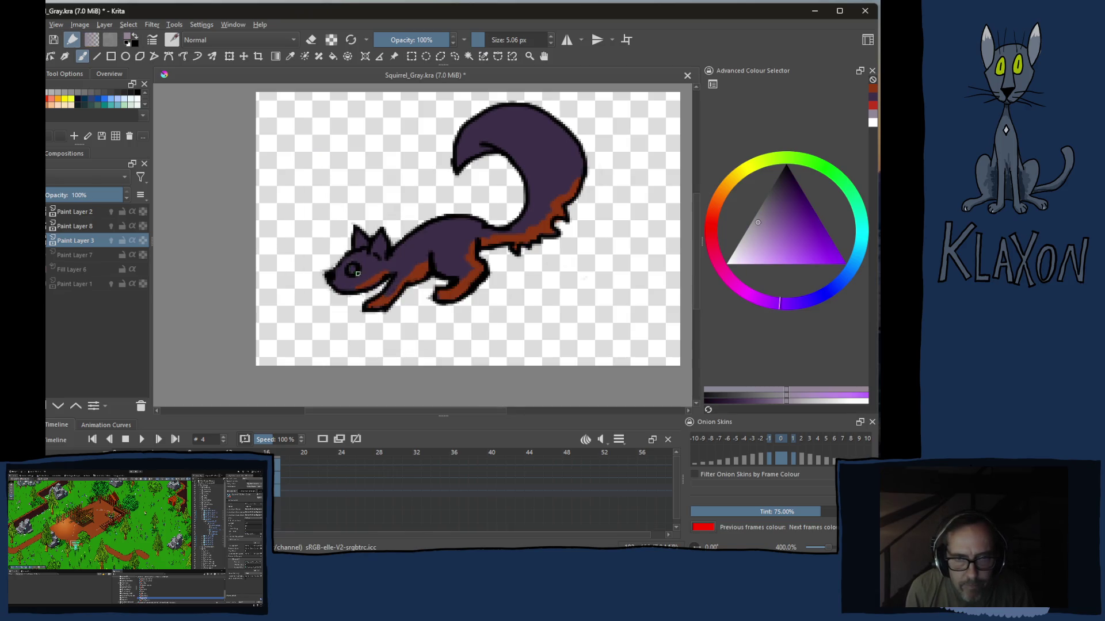
left_click(354, 268)
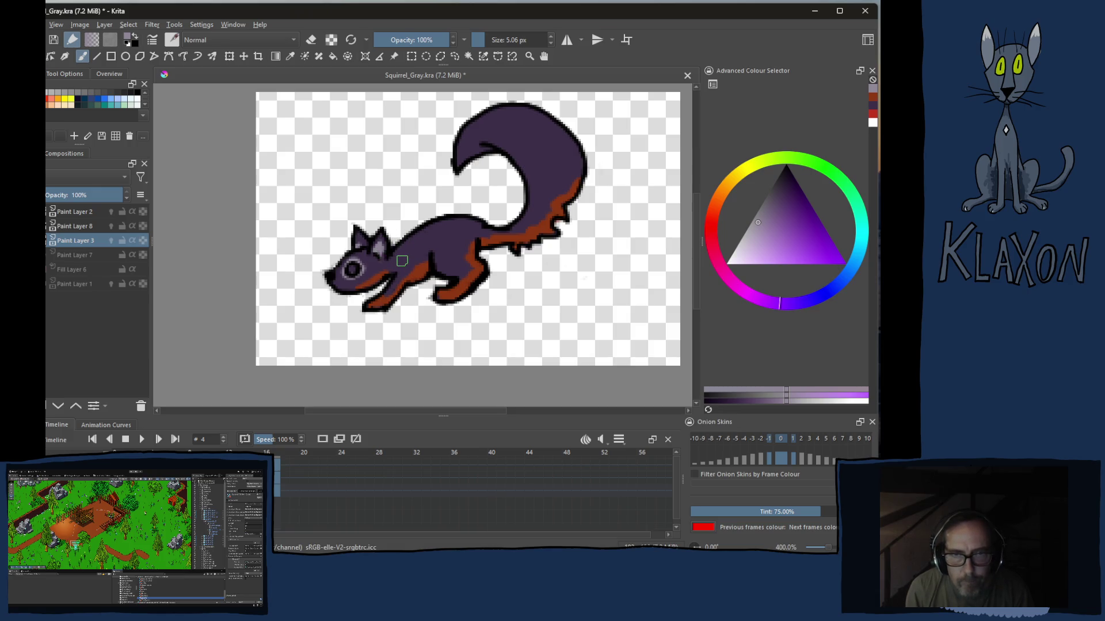
mouse_move(401, 261)
left_mouse_down()
mouse_move(490, 231)
mouse_move(402, 260)
mouse_move(480, 233)
mouse_move(465, 159)
left_mouse_up()
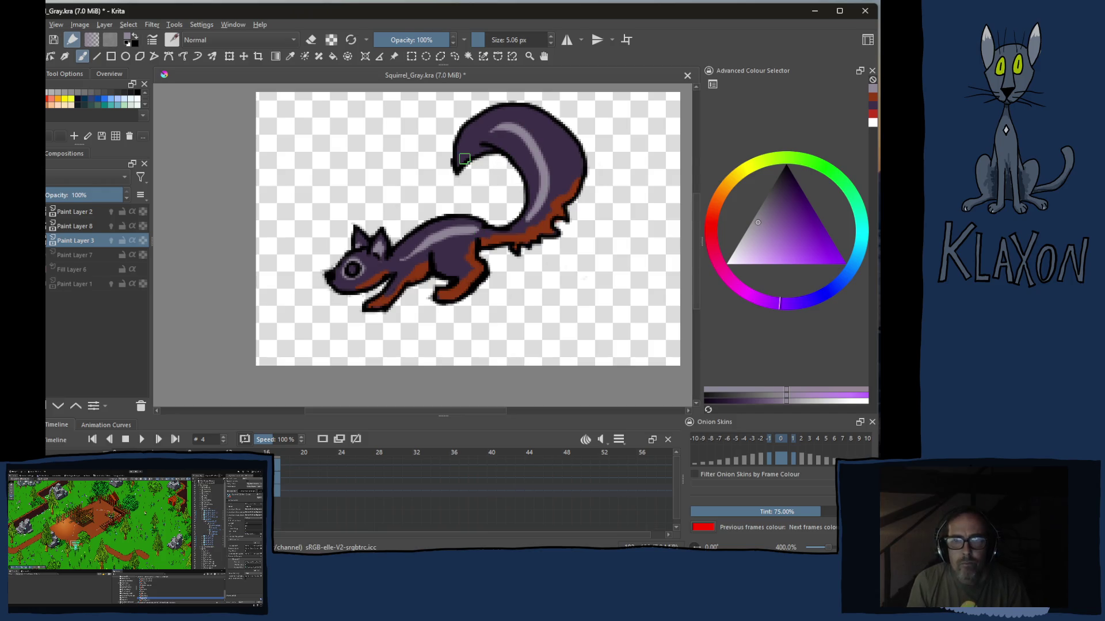
key("Left")
Step through the animation frames to land back on the coloured squirrel frame
key("Left")
key("Left")
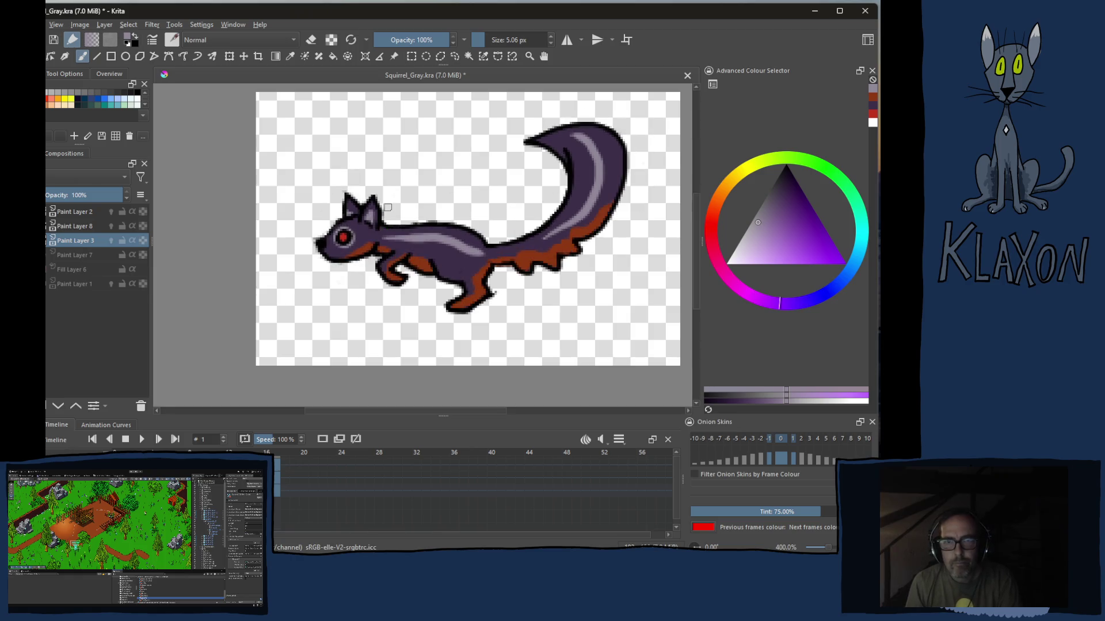
key("Left")
key("Left")
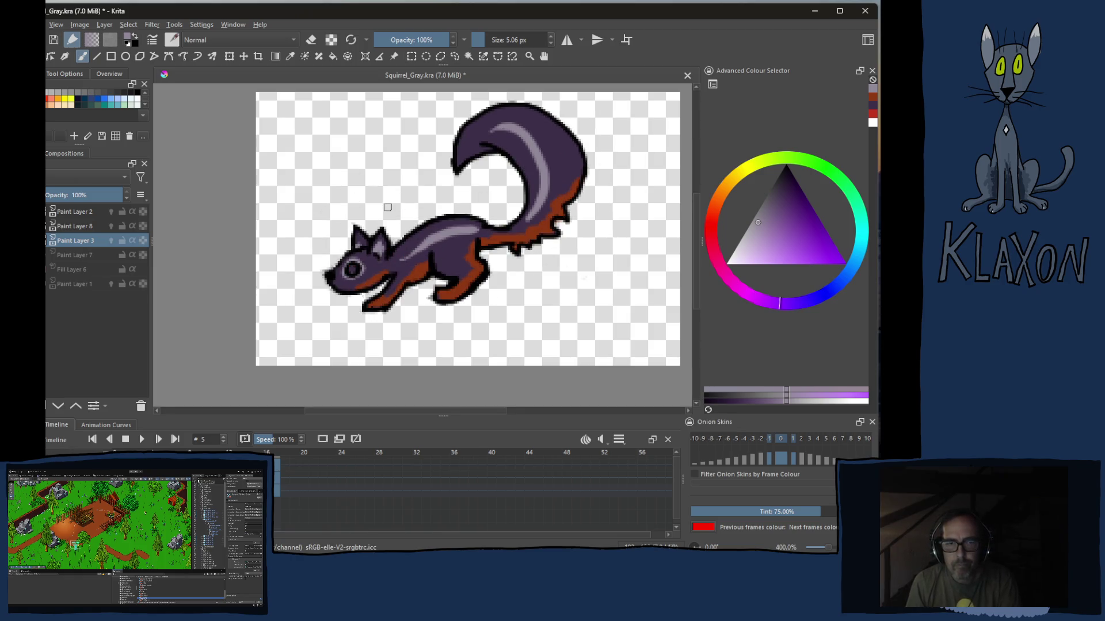
key("Right")
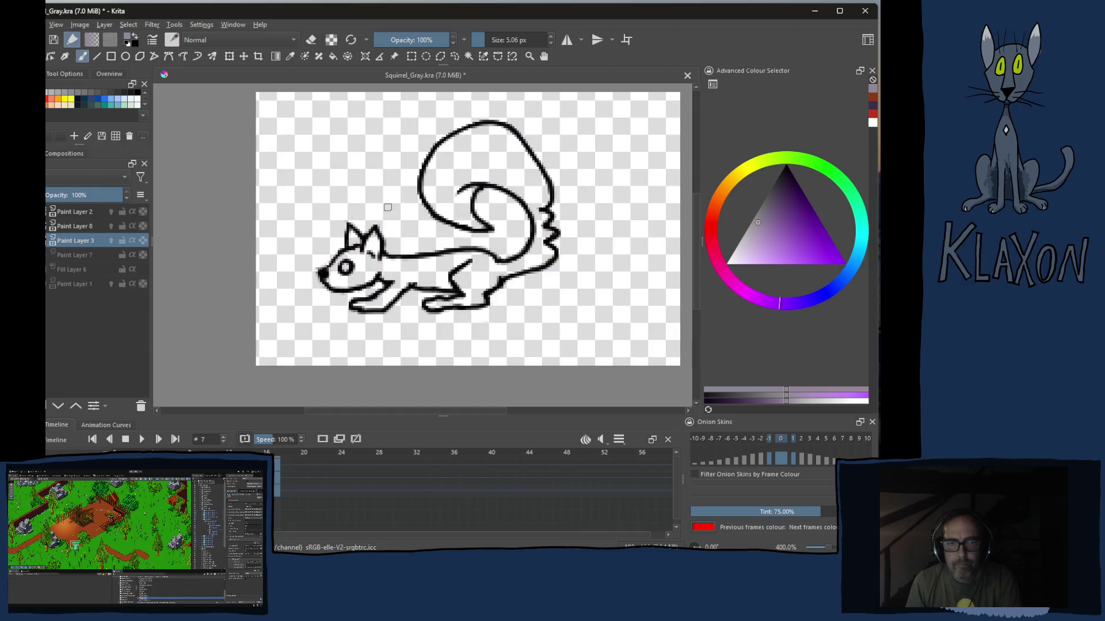
key("Left")
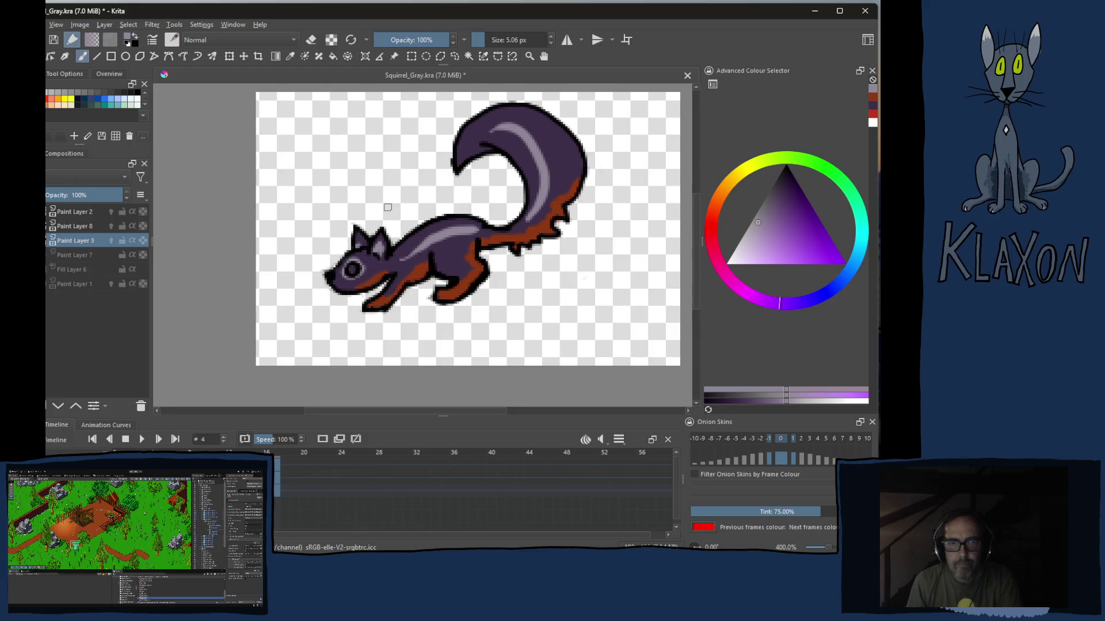
Paint the squirrel's eye red from the pop-up palette, then advance to the uncoloured frame 8
right_click(401, 247)
left_click(438, 244)
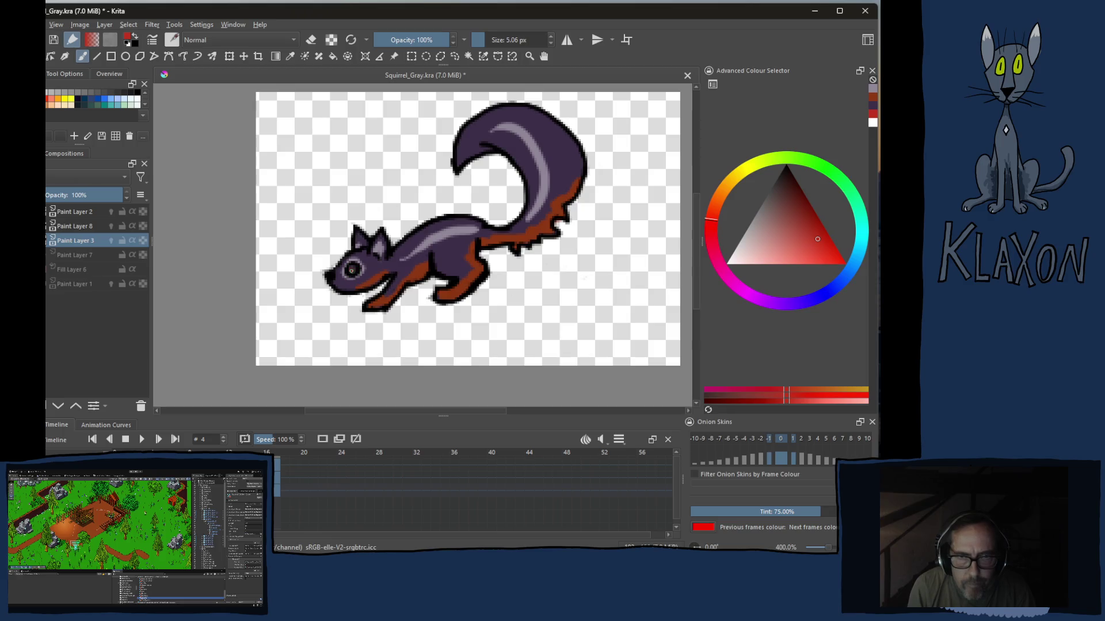
left_click(352, 269)
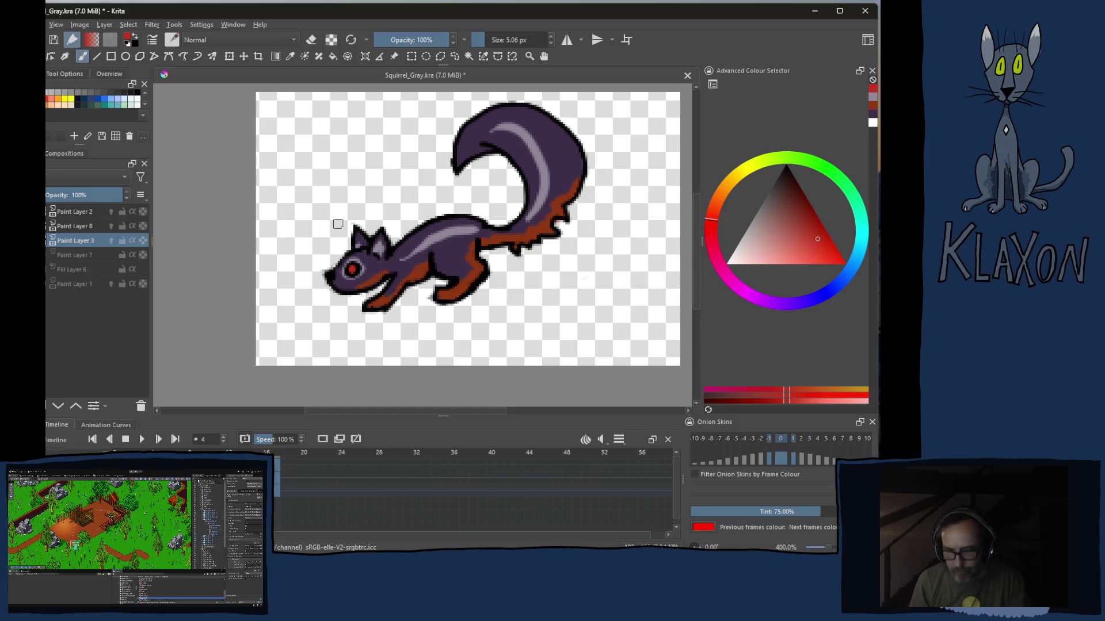
key("Right")
key("Right")
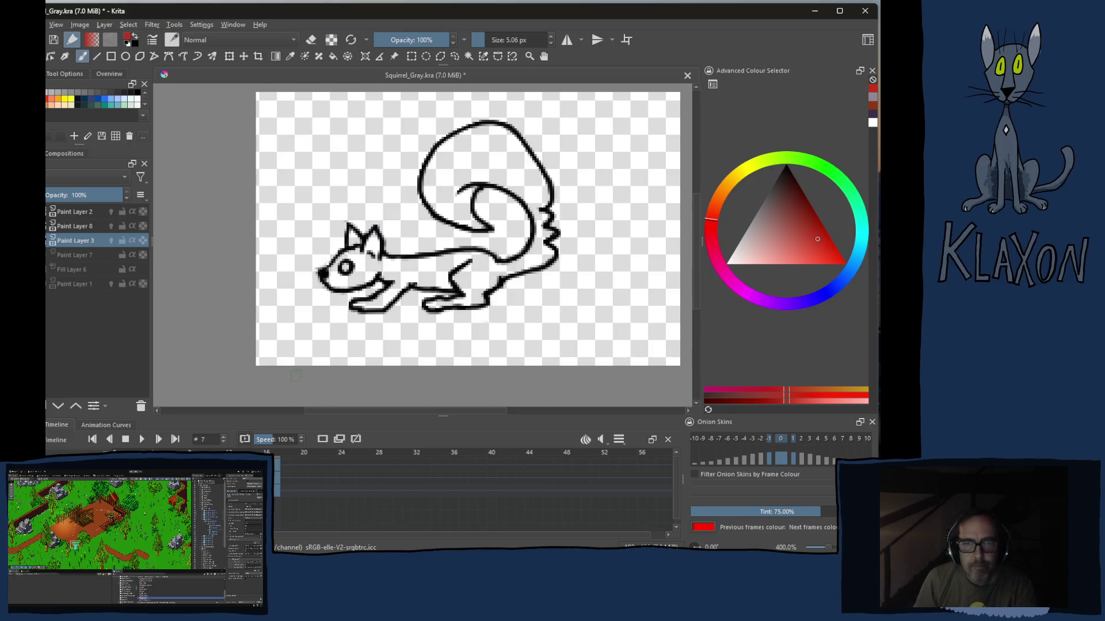
key("Right")
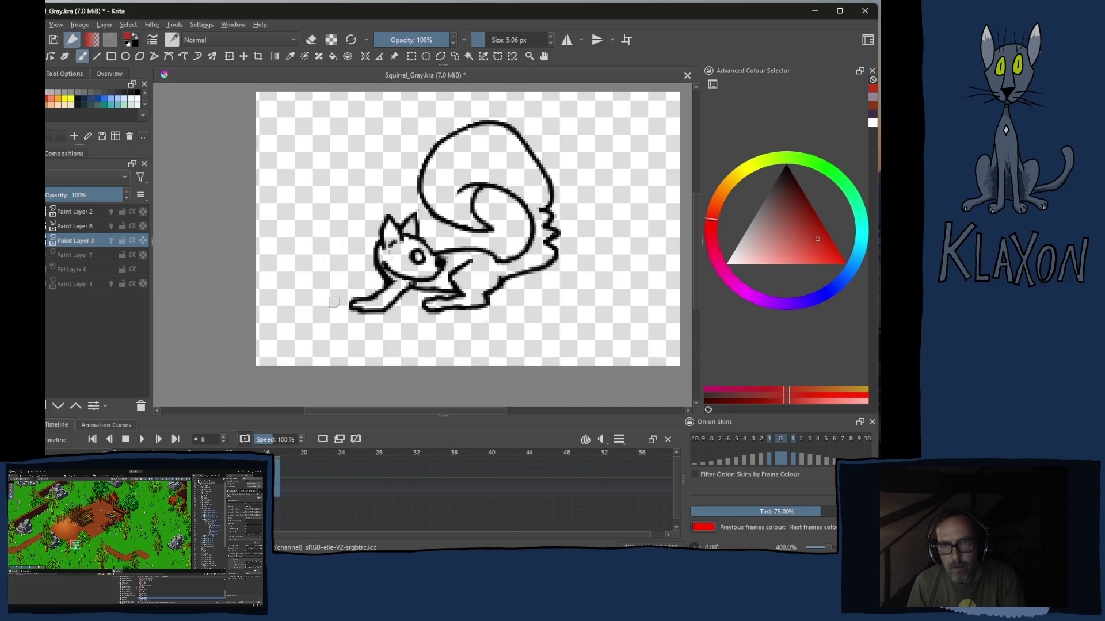
Step through frames 8–10, including the empty frame 9, then return to the running squirrel on frame 7
key("Right")
key("Left")
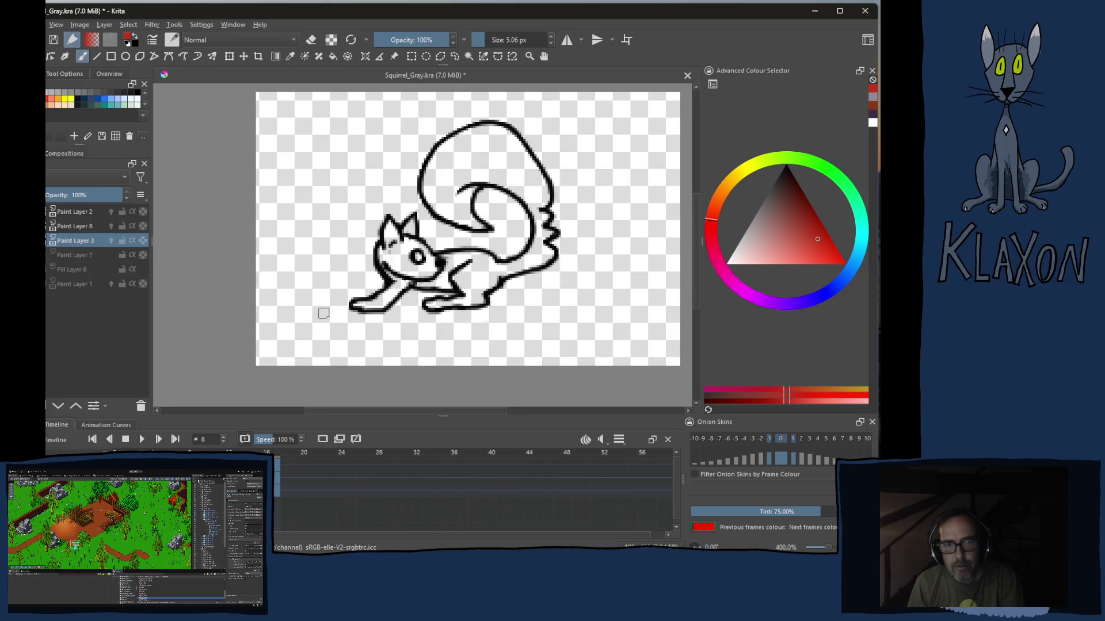
key("Right")
key("Right")
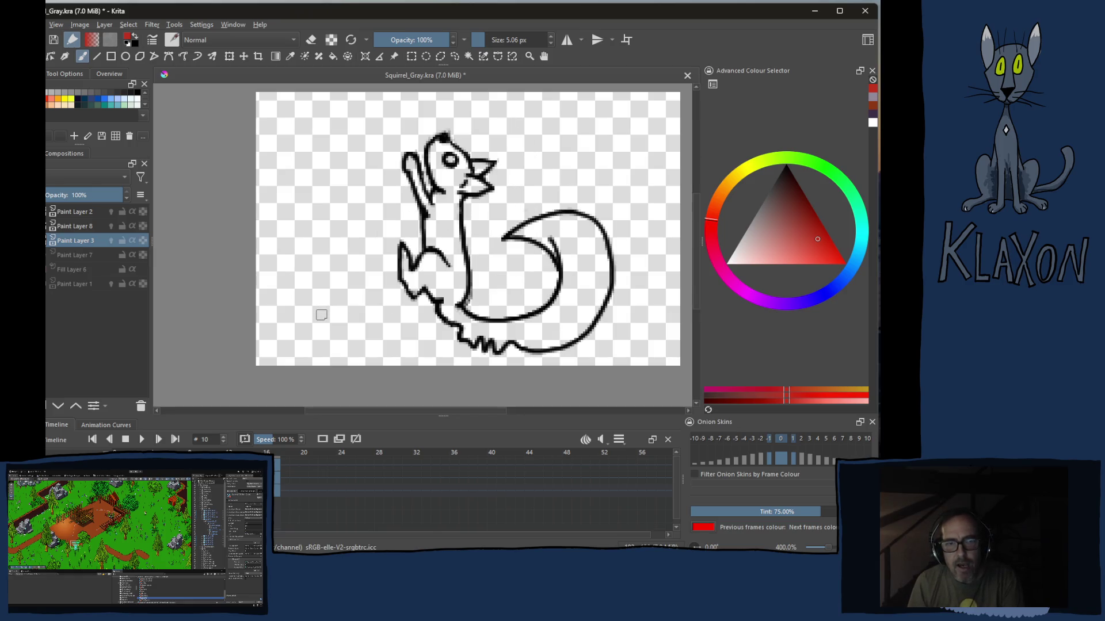
key("Left")
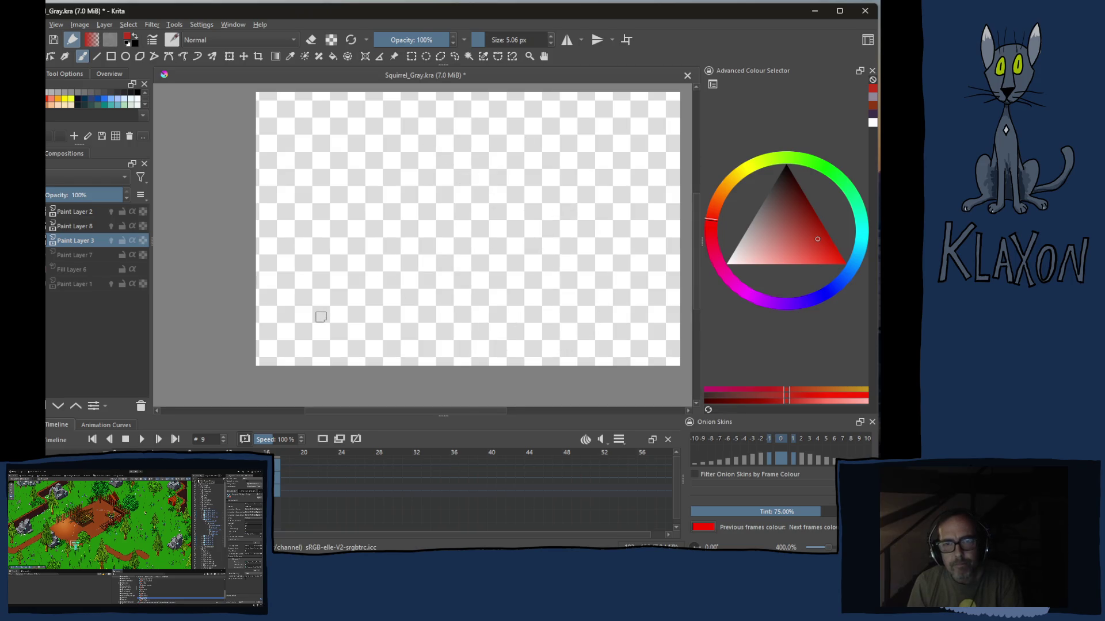
key("Left")
key("Left")
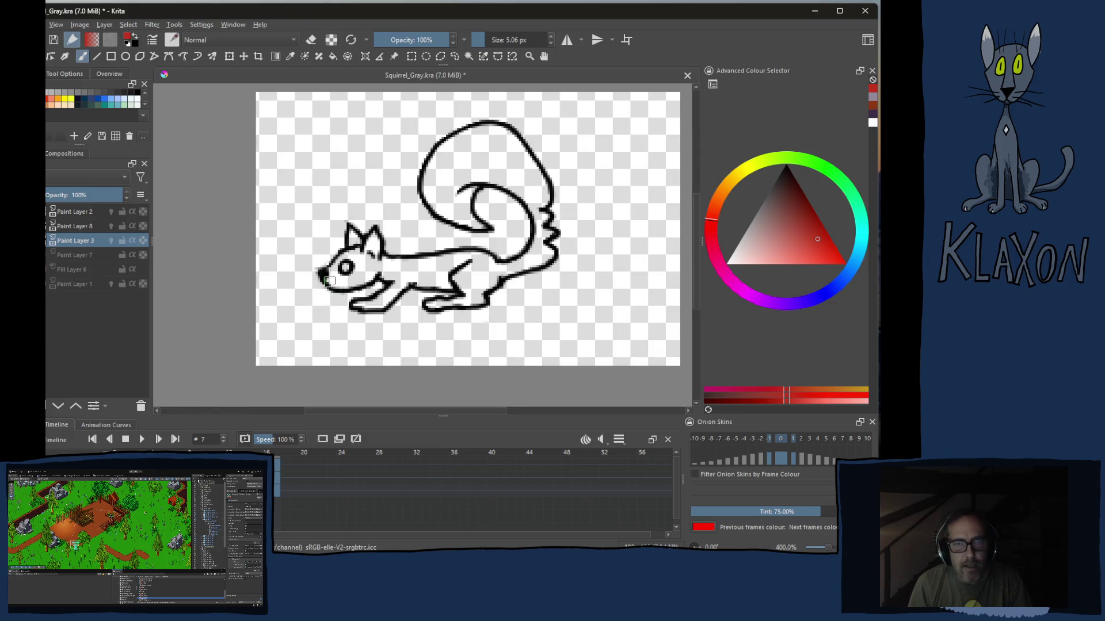
Block in dark purple over the whole running squirrel with a broad brush
right_click(313, 251)
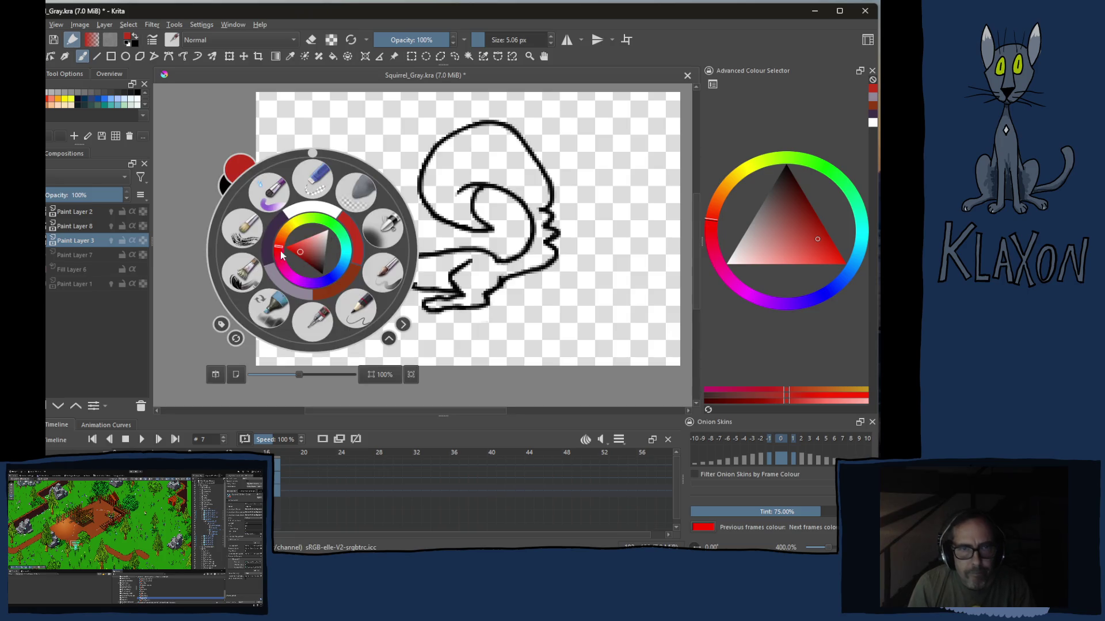
left_click(311, 236)
left_click(274, 239)
mouse_move(310, 237)
left_mouse_down()
mouse_move(404, 233)
mouse_move(508, 302)
mouse_move(544, 155)
mouse_move(579, 250)
mouse_move(535, 298)
mouse_move(447, 311)
mouse_move(431, 285)
mouse_move(484, 233)
mouse_move(414, 182)
mouse_move(337, 224)
mouse_move(466, 129)
mouse_move(524, 141)
mouse_move(484, 152)
mouse_move(479, 186)
mouse_move(501, 229)
mouse_move(549, 221)
mouse_move(544, 159)
mouse_move(569, 212)
mouse_move(546, 259)
left_mouse_up()
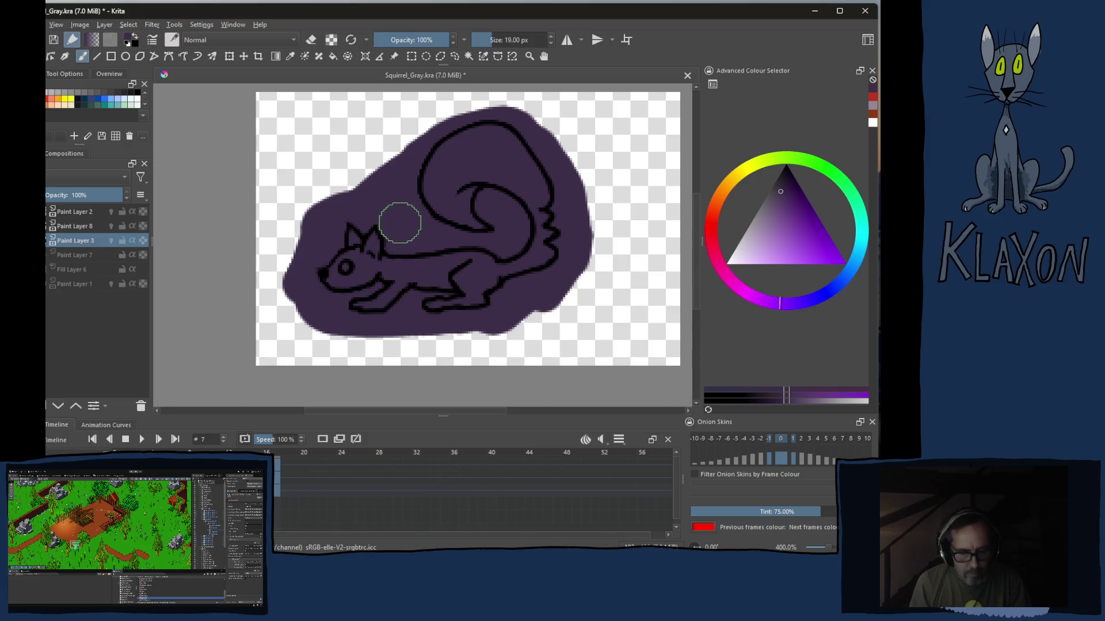
Clip the purple to the line art with Inherit Alpha (Ctrl+Shift+G) and shrink back to a fine brush
key("t")
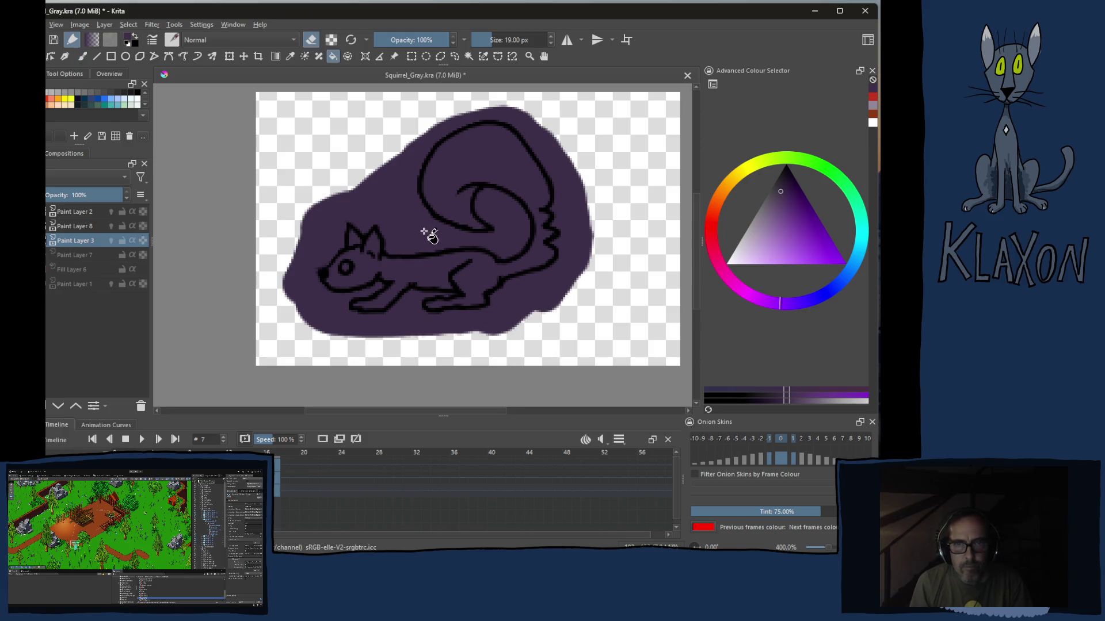
key("ctrl+shift+g")
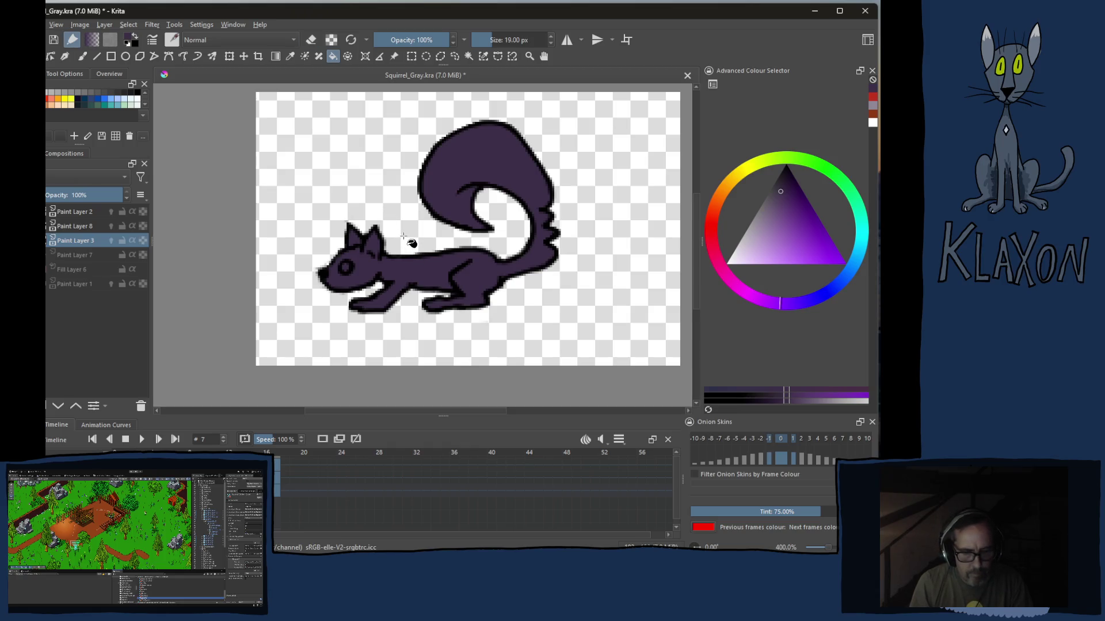
key("b")
left_click_drag(470, 276, 454, 264, "shift")
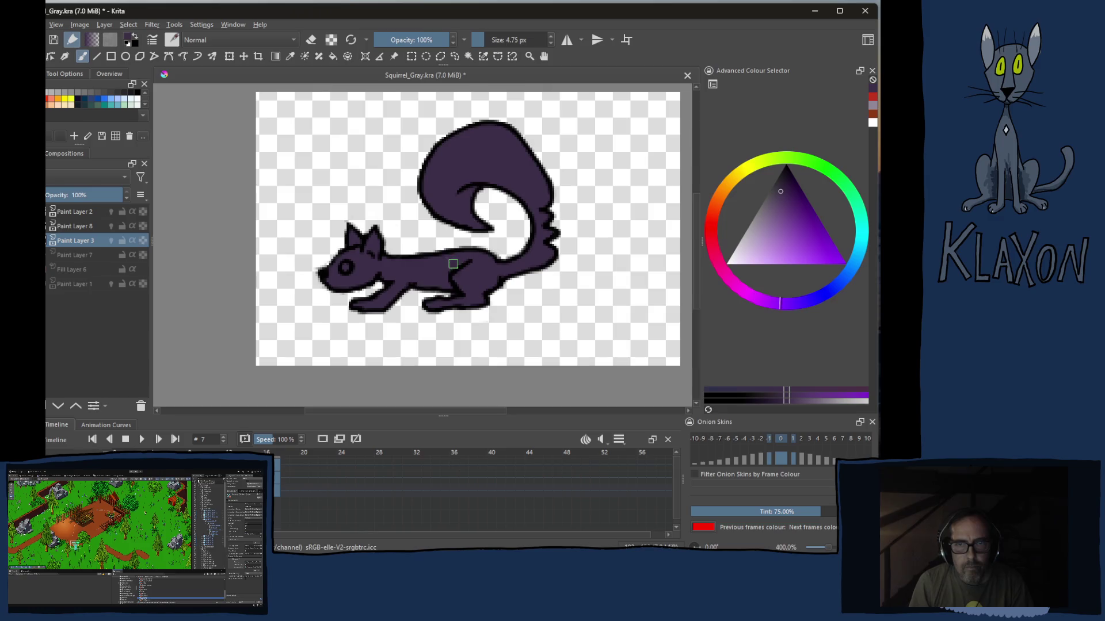
right_click(404, 237)
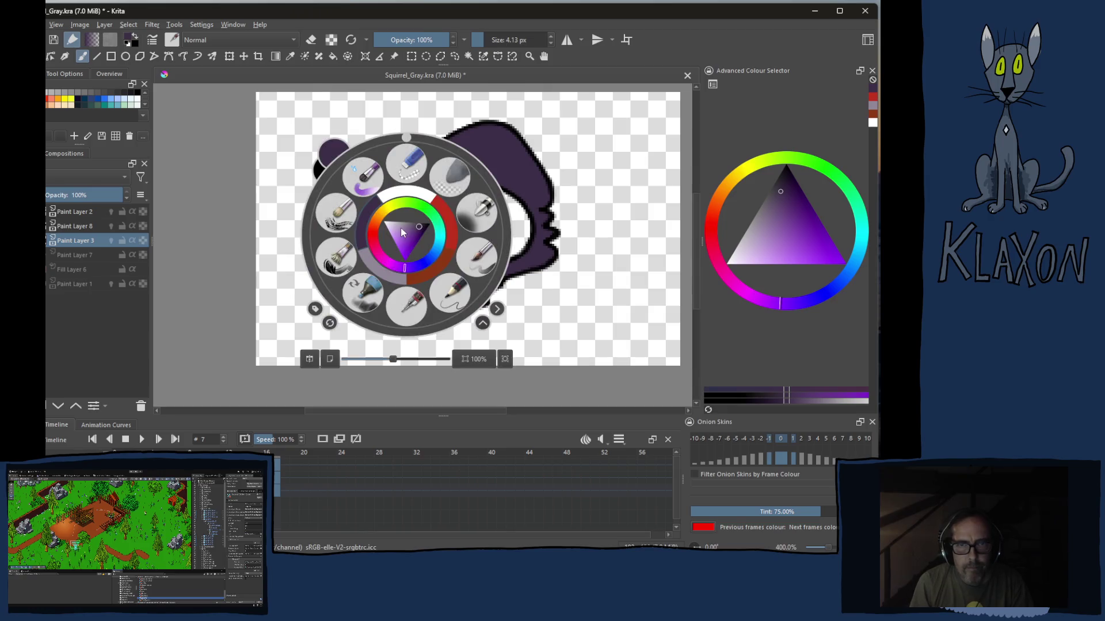
Paint orange along the squirrel's chest and front leg, undoing a stray stroke
left_click(433, 257)
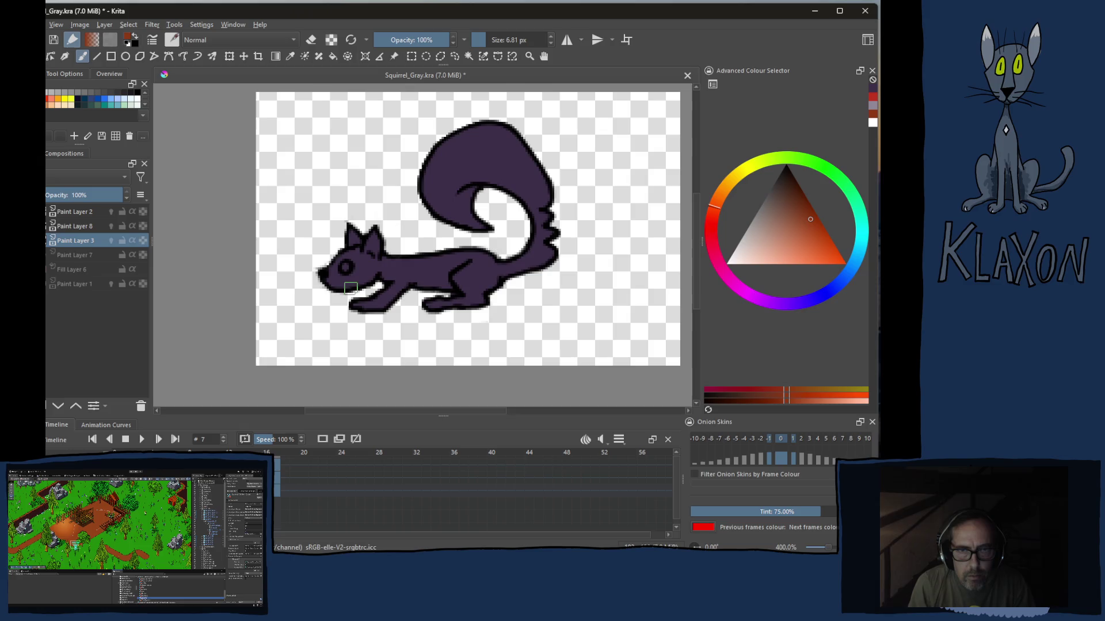
left_click_drag(406, 307, 414, 319)
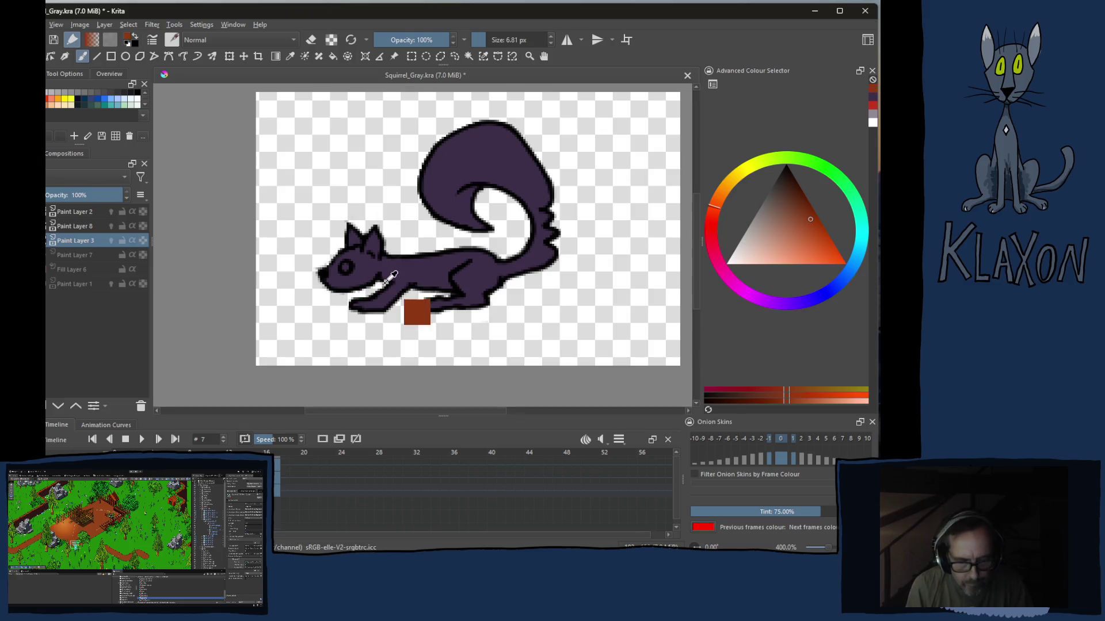
key("ctrl+z")
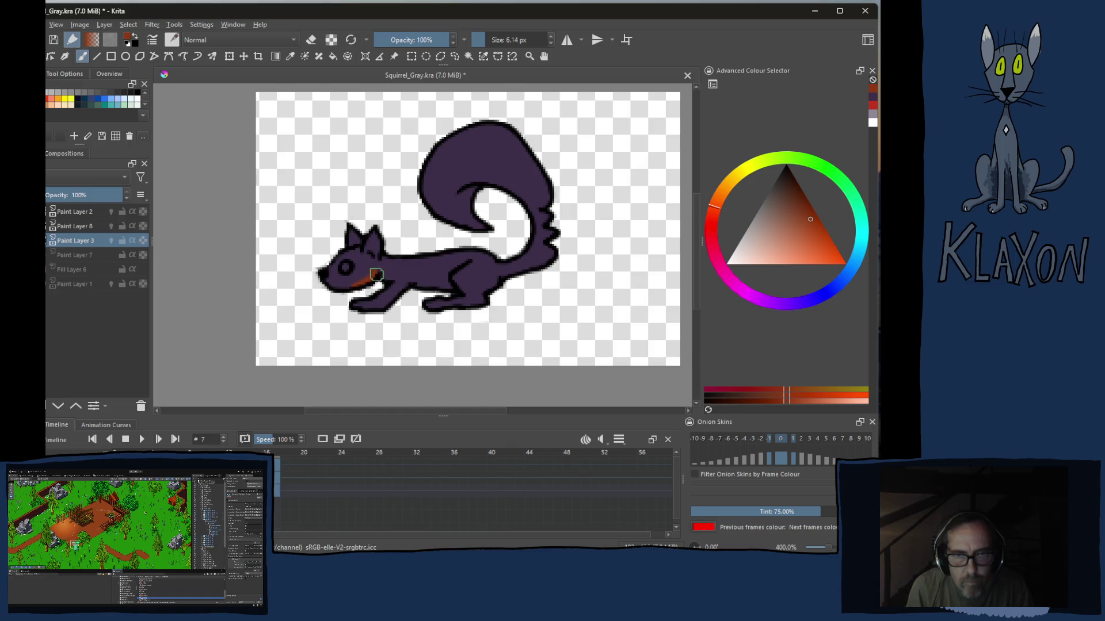
left_click_drag(382, 274, 416, 277)
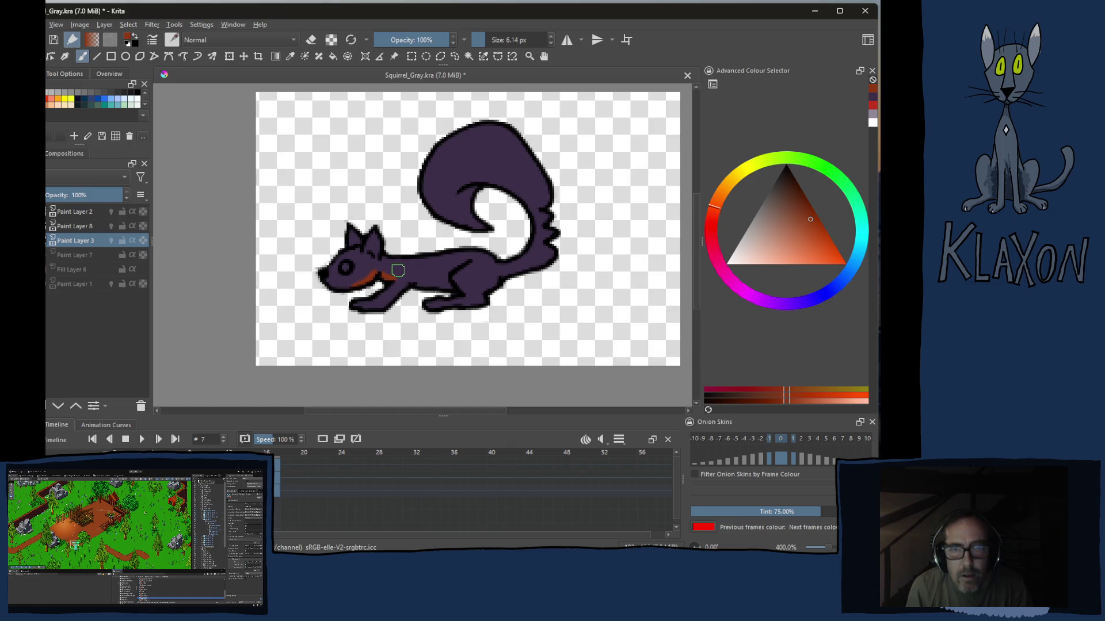
left_click_drag(357, 306, 455, 285)
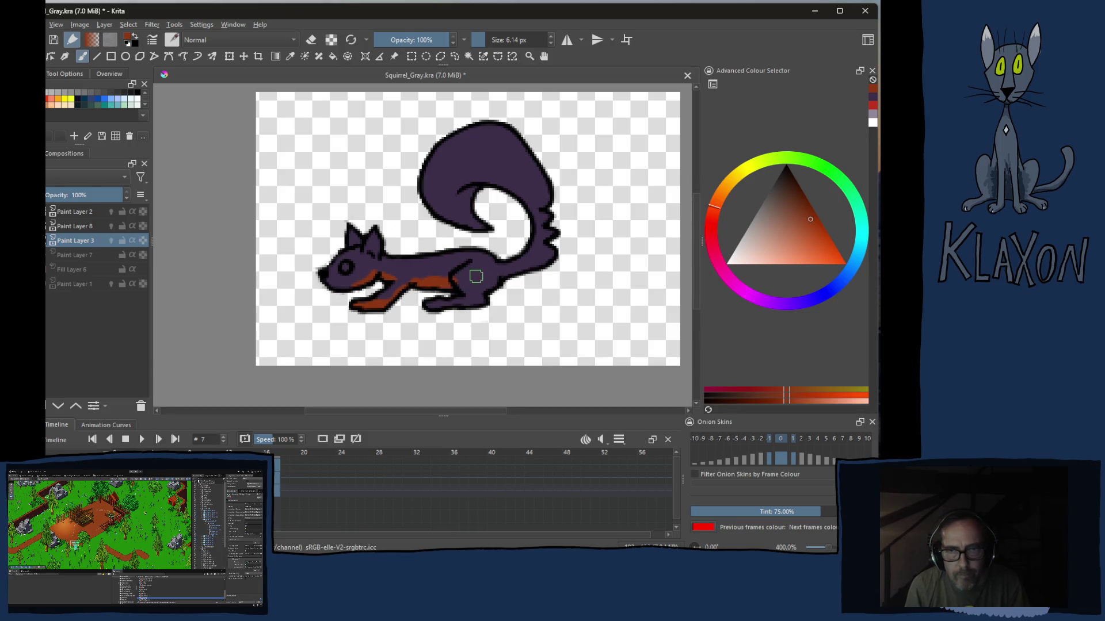
Extend the orange underside along the hind foot and up the inner edge of the tail
left_click(472, 273, "ctrl")
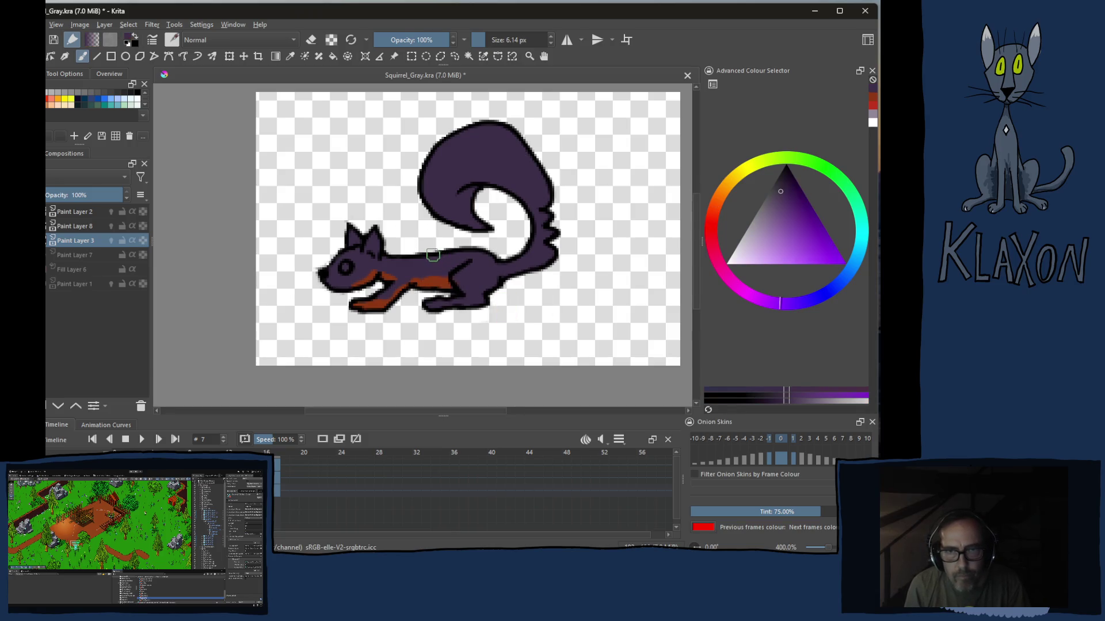
right_click(421, 233)
left_click(457, 271)
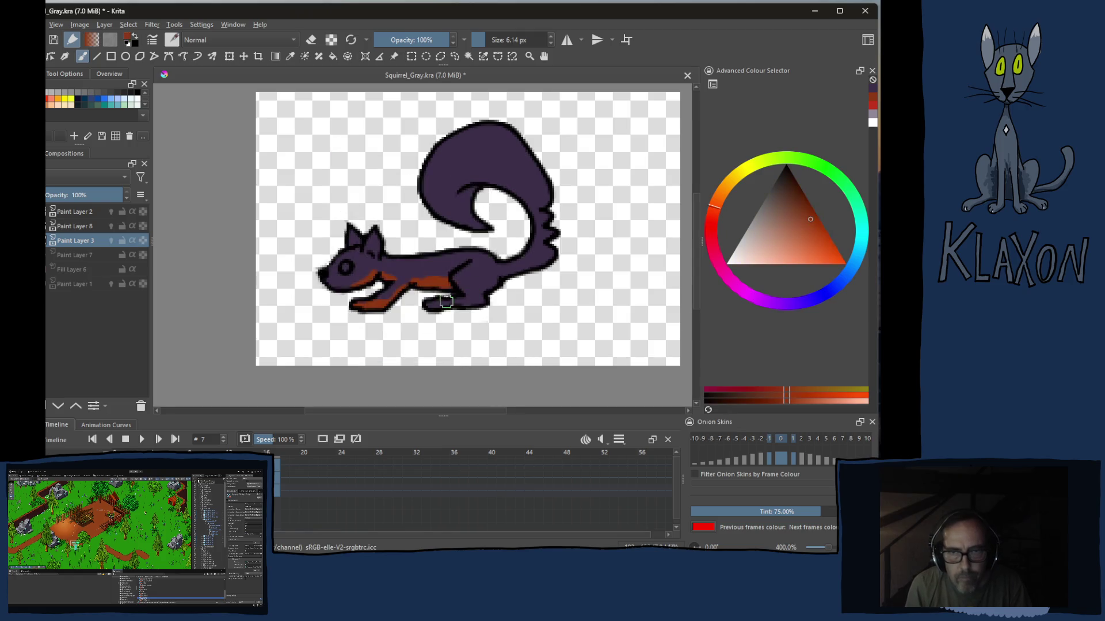
mouse_move(447, 304)
left_mouse_down()
mouse_move(551, 253)
mouse_move(537, 168)
left_mouse_up()
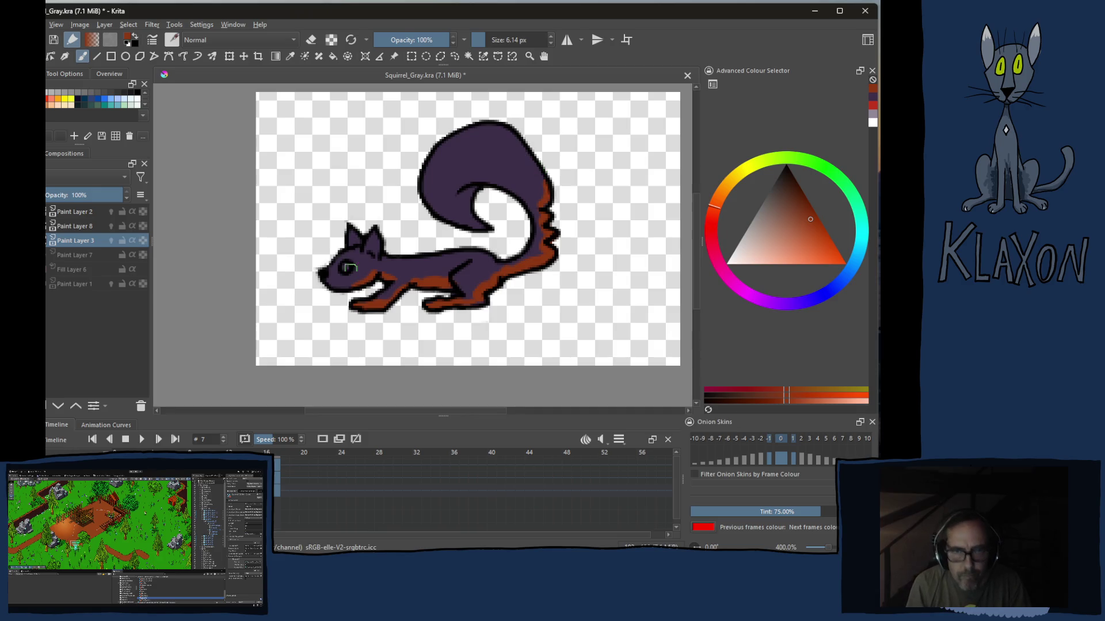
right_click(335, 255)
left_click(321, 214)
left_click(316, 290)
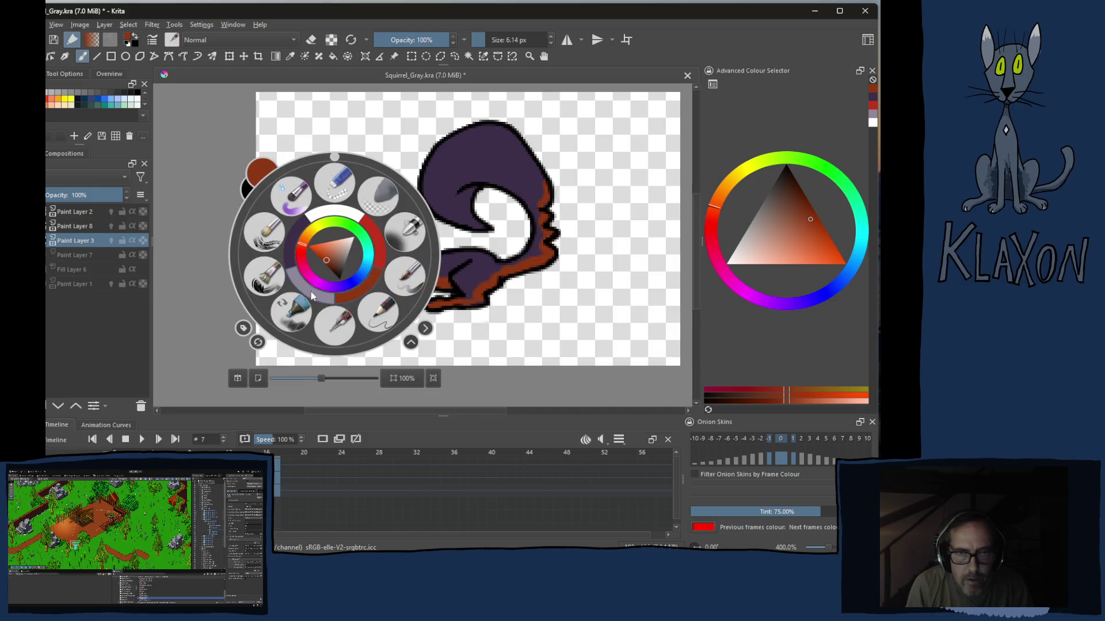
Touch up the squirrel's eye with a small purple stroke using a slightly smaller brush
right_click(331, 276)
key("bracketleft")
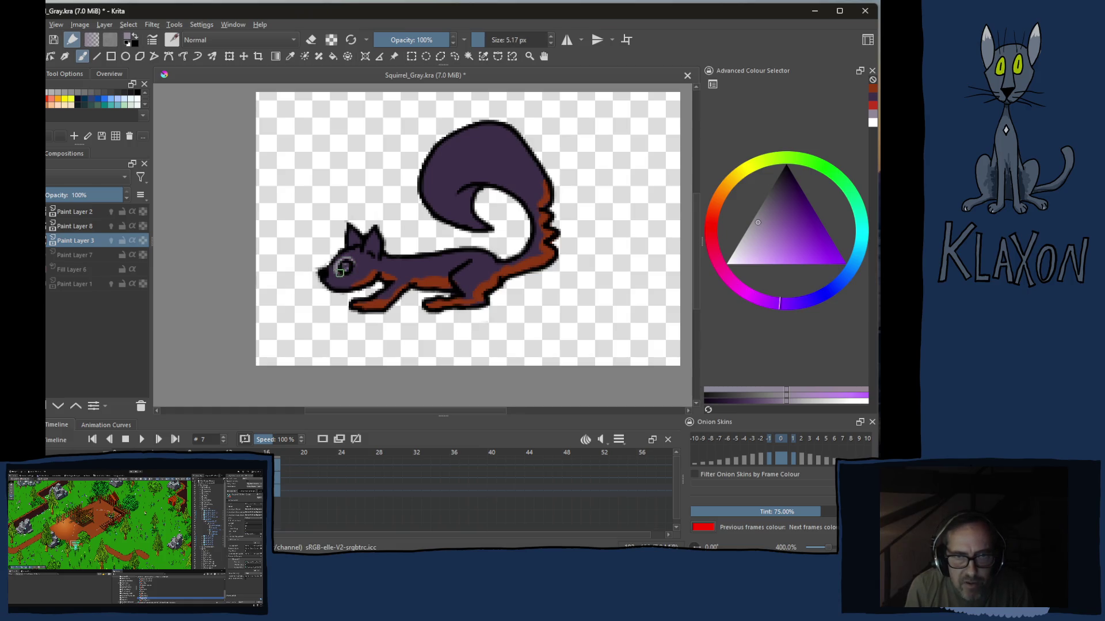
left_click_drag(350, 269, 355, 266)
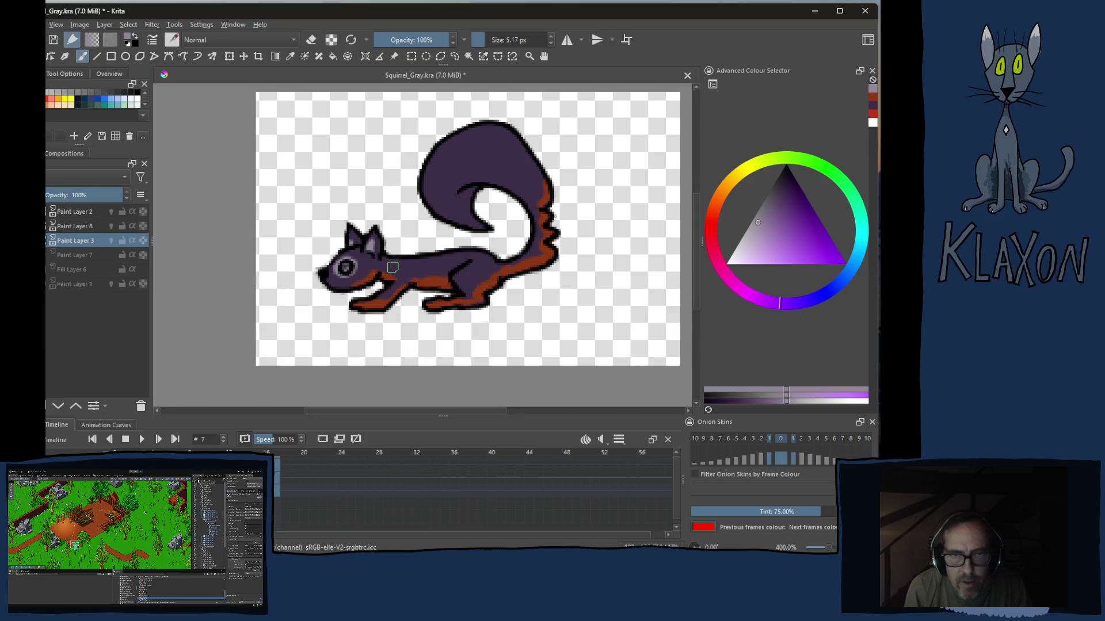
Paint a pale stripe from neck to rump and another along the tail, redoing the back stripe twice
left_click_drag(393, 269, 453, 257)
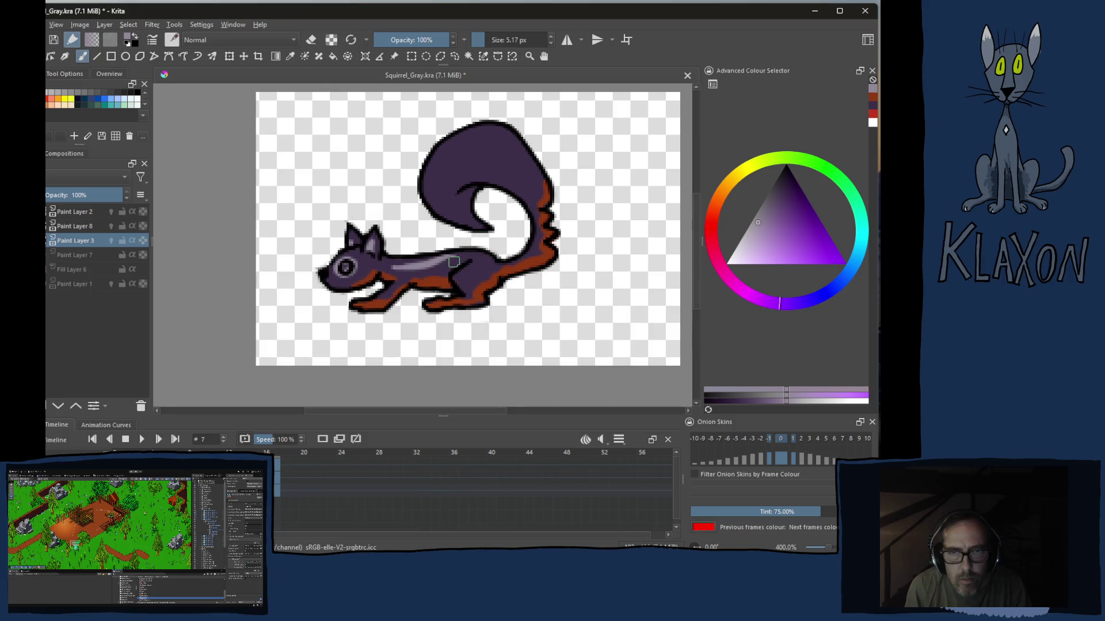
key("ctrl+z")
left_click_drag(397, 269, 493, 260)
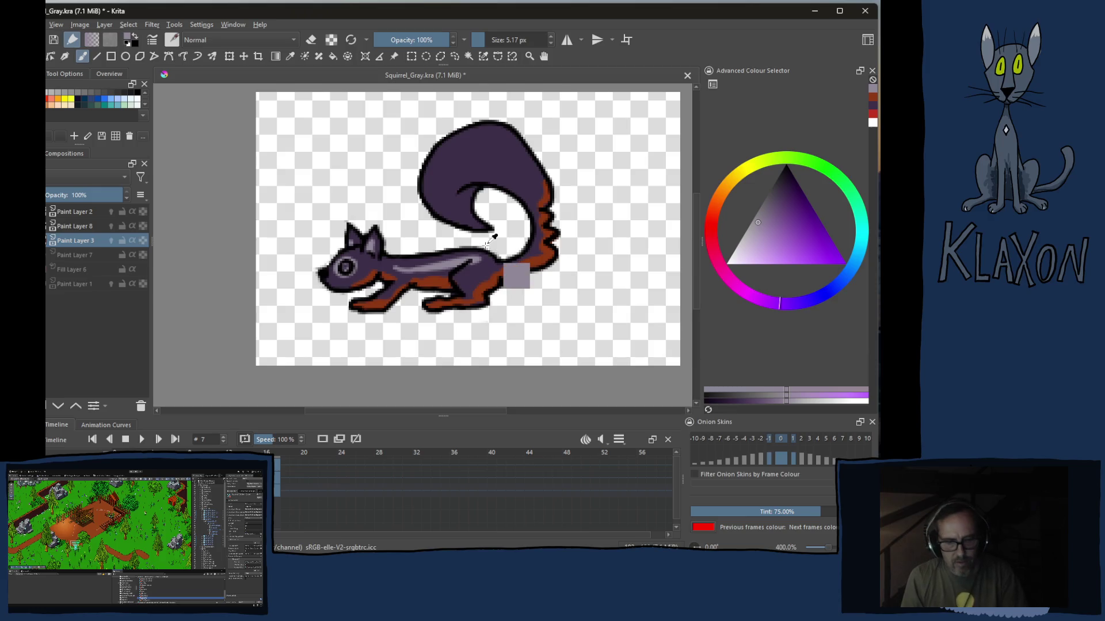
key("ctrl+z")
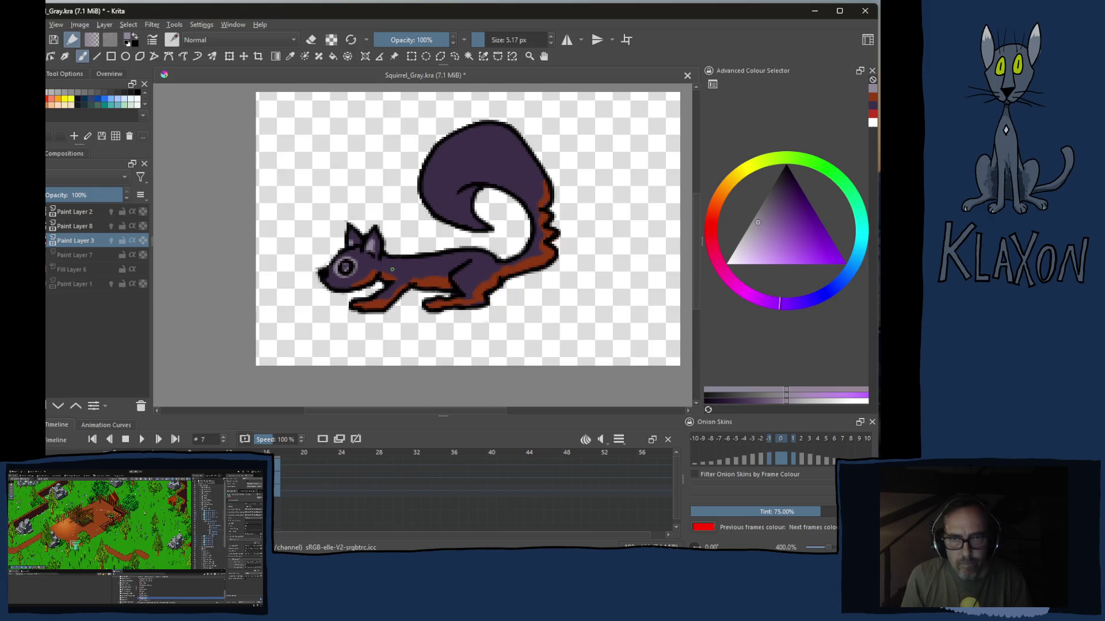
left_click_drag(397, 269, 497, 266)
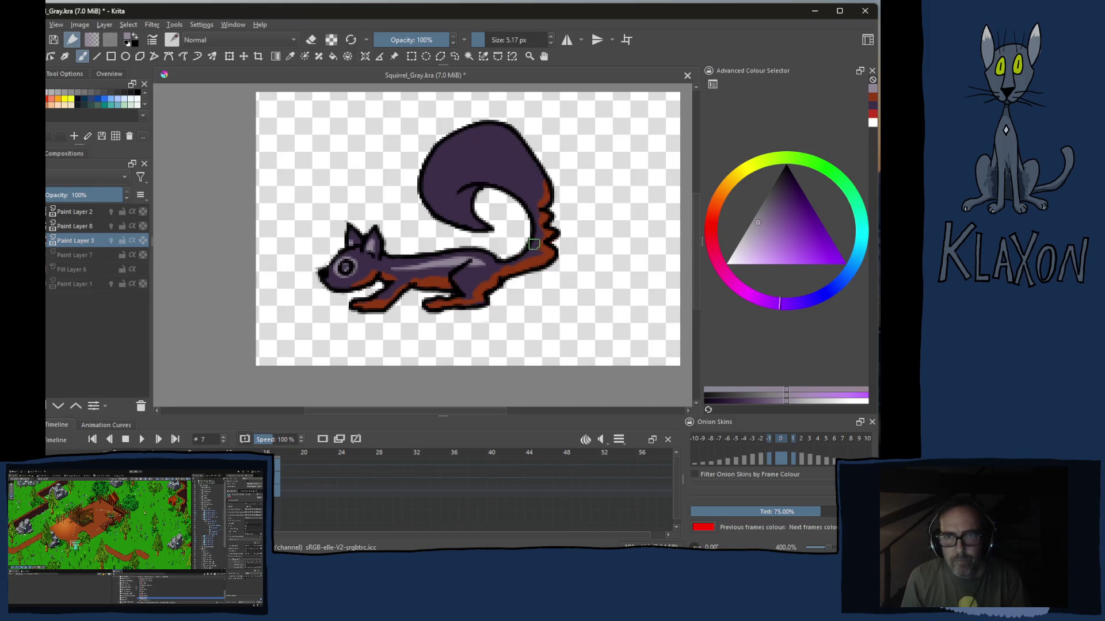
left_click_drag(536, 234, 458, 169)
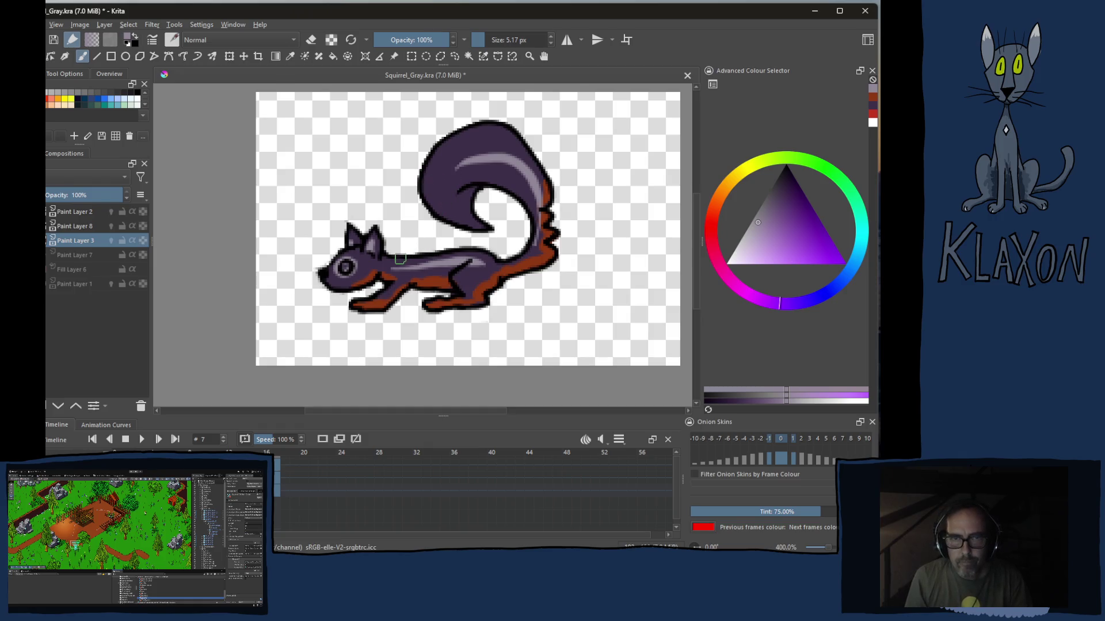
right_click(349, 253)
Fill the squirrel's eye with solid red from the pop-up palette
left_click(390, 254)
left_click(364, 238)
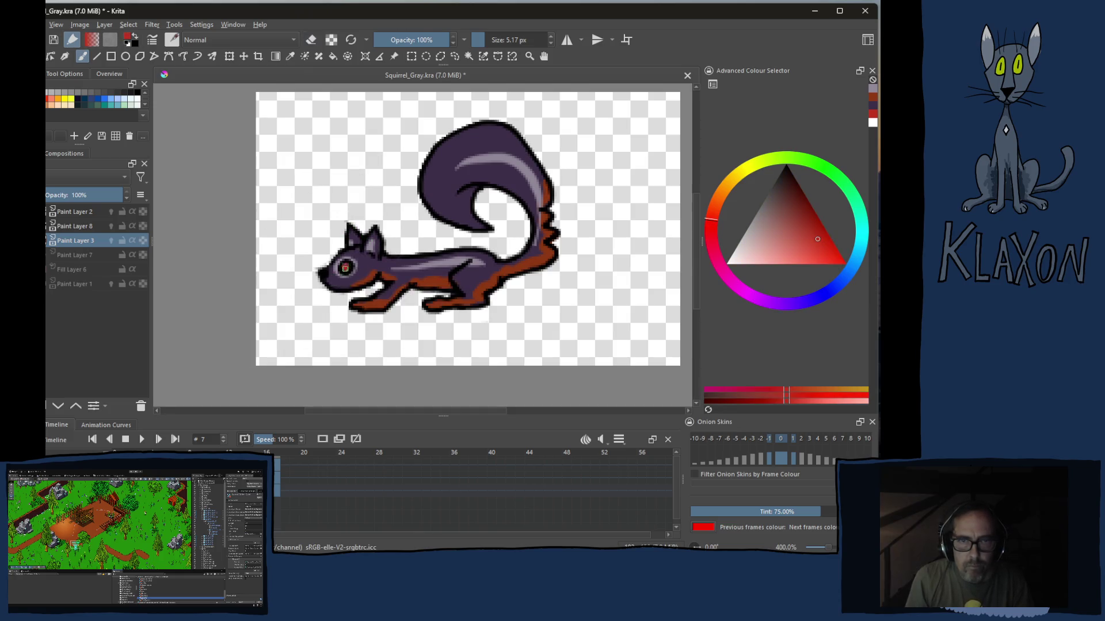
left_click(347, 268)
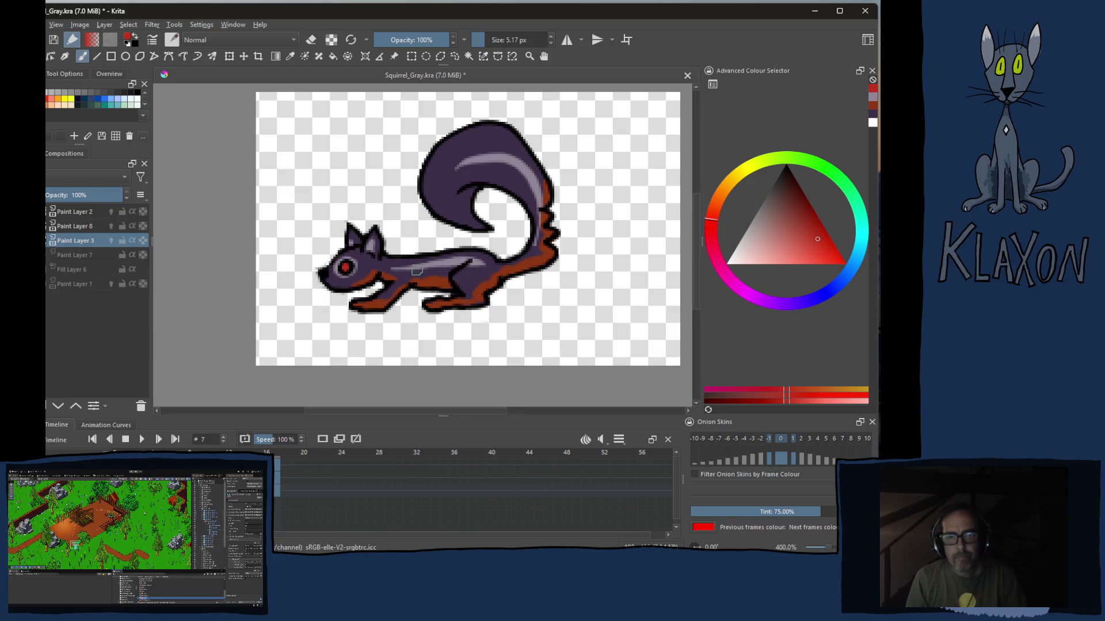
Flip between frames 7 and 8 to compare poses, then bring up the frame 7 keyframe options
key("Right")
key("Left")
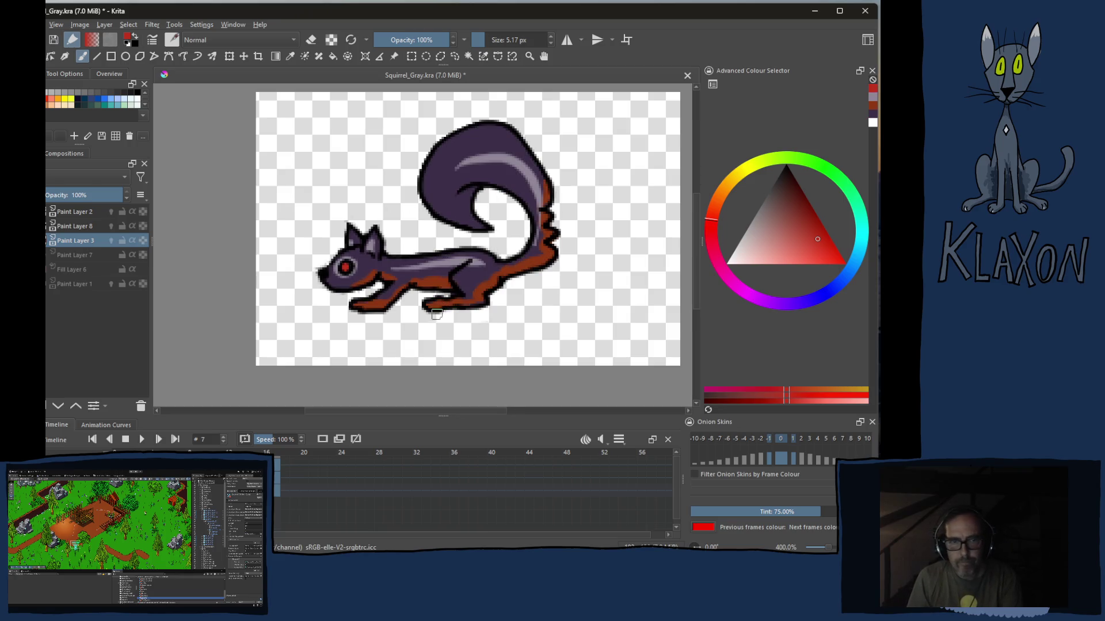
key("Right")
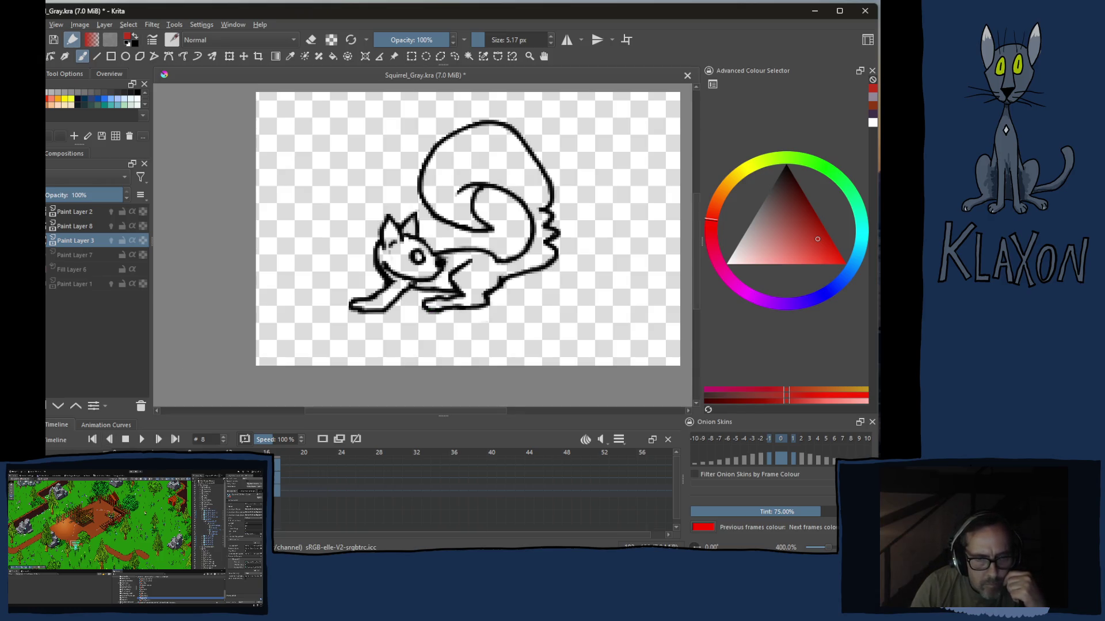
right_click(290, 485)
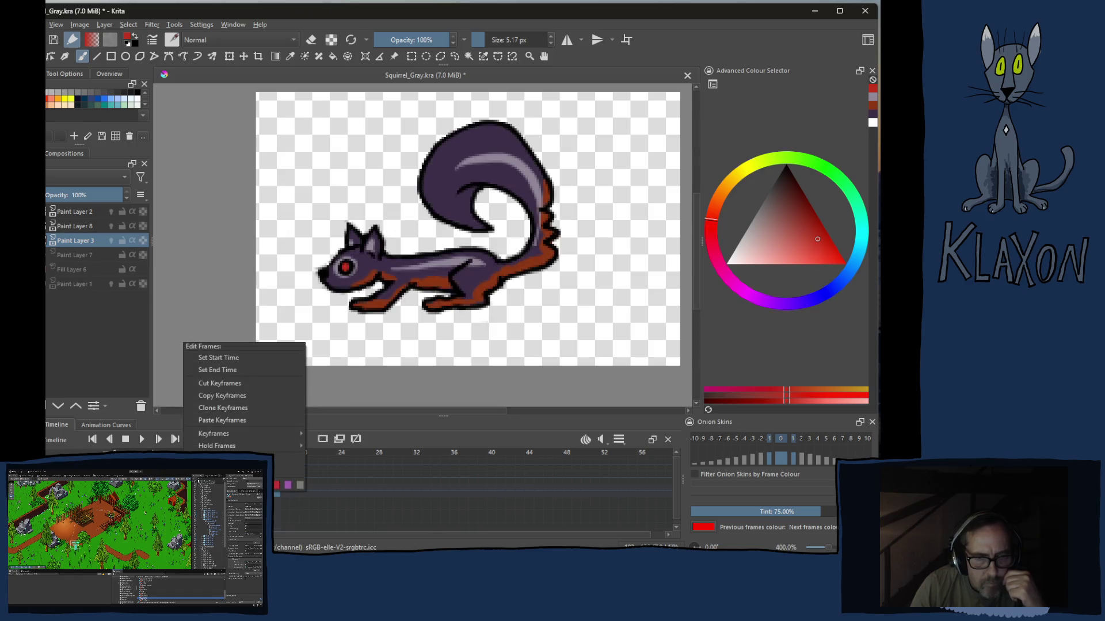
Copy the coloured frame 7 keyframe and paste it onto frame 8 in the Timeline
left_click(211, 394)
left_click(193, 486)
right_click(194, 485)
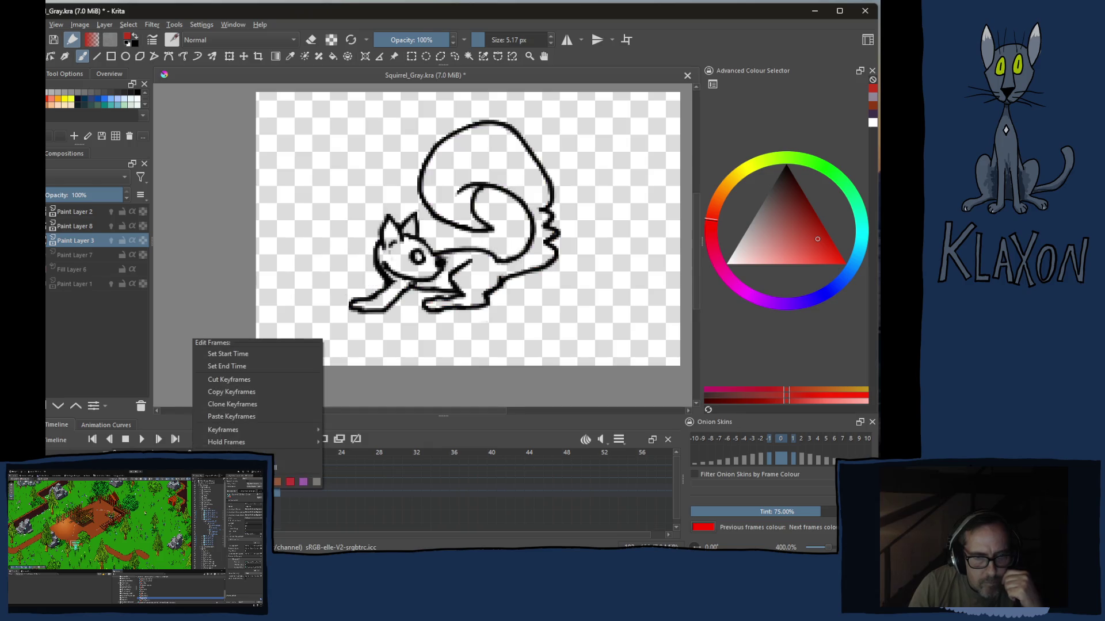
left_click(223, 416)
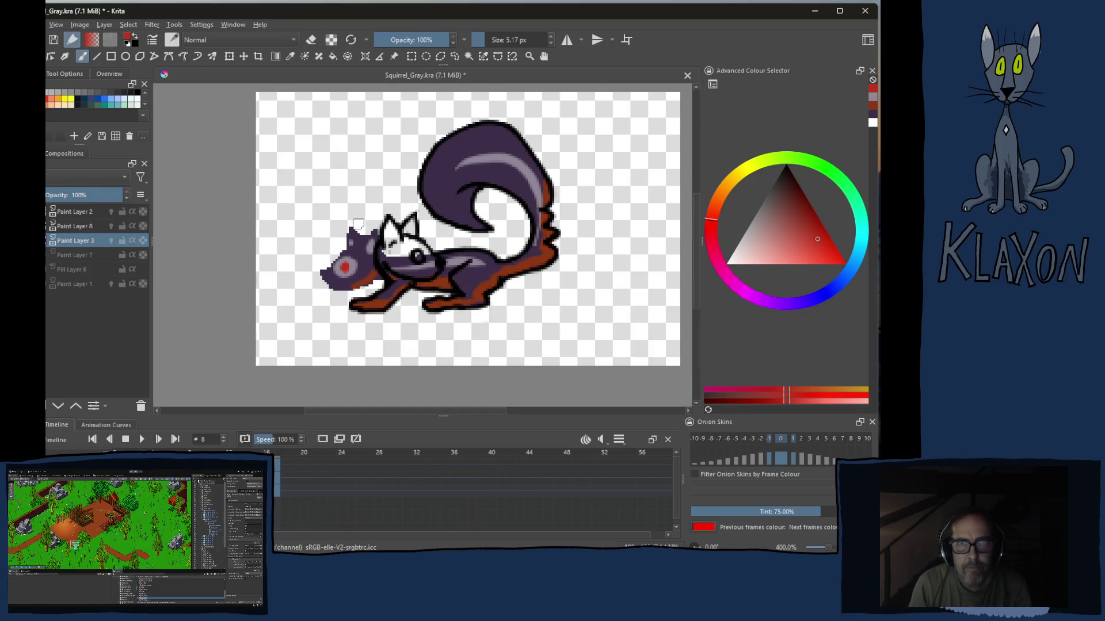
key("e")
Erase the old head colour on frame 8 and repaint purple over the new head position
key("]")
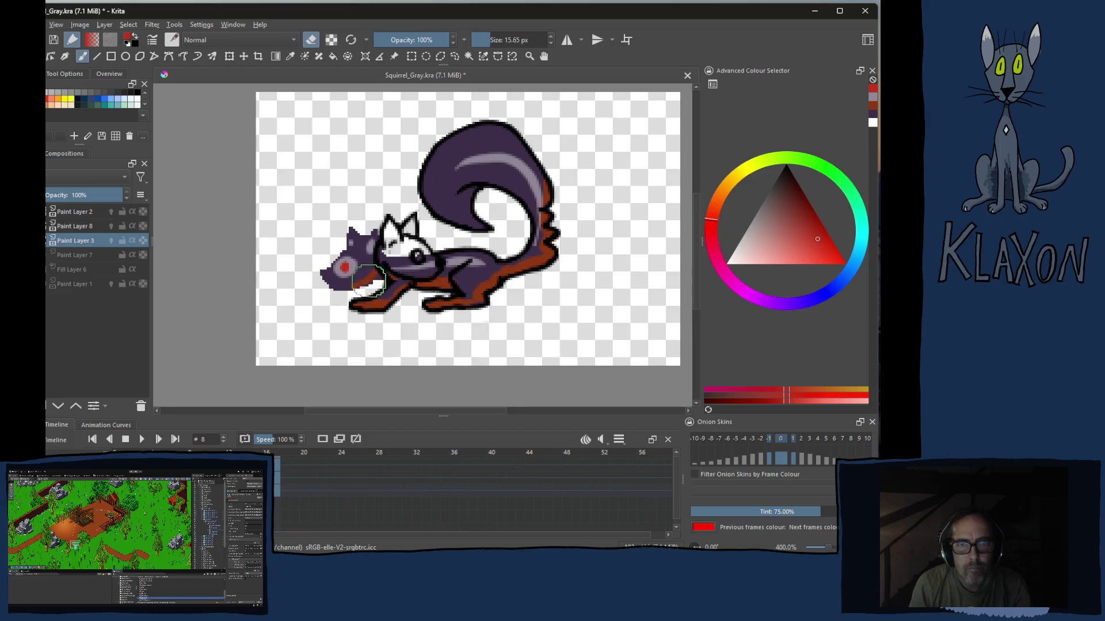
mouse_move(358, 281)
left_mouse_down()
mouse_move(372, 228)
mouse_move(342, 284)
left_mouse_up()
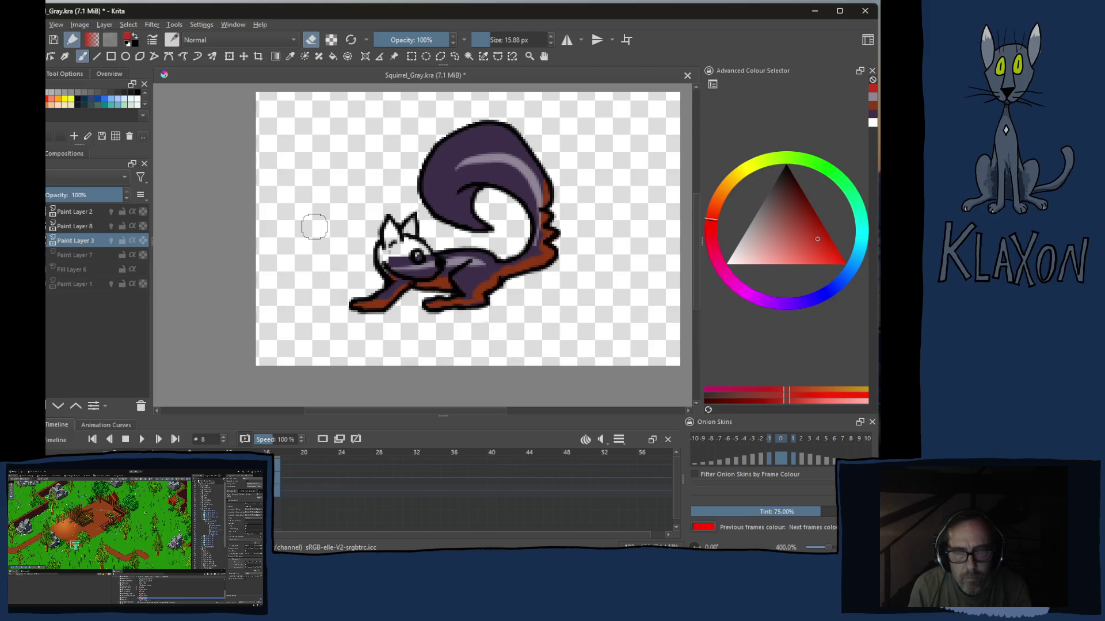
right_click(337, 257)
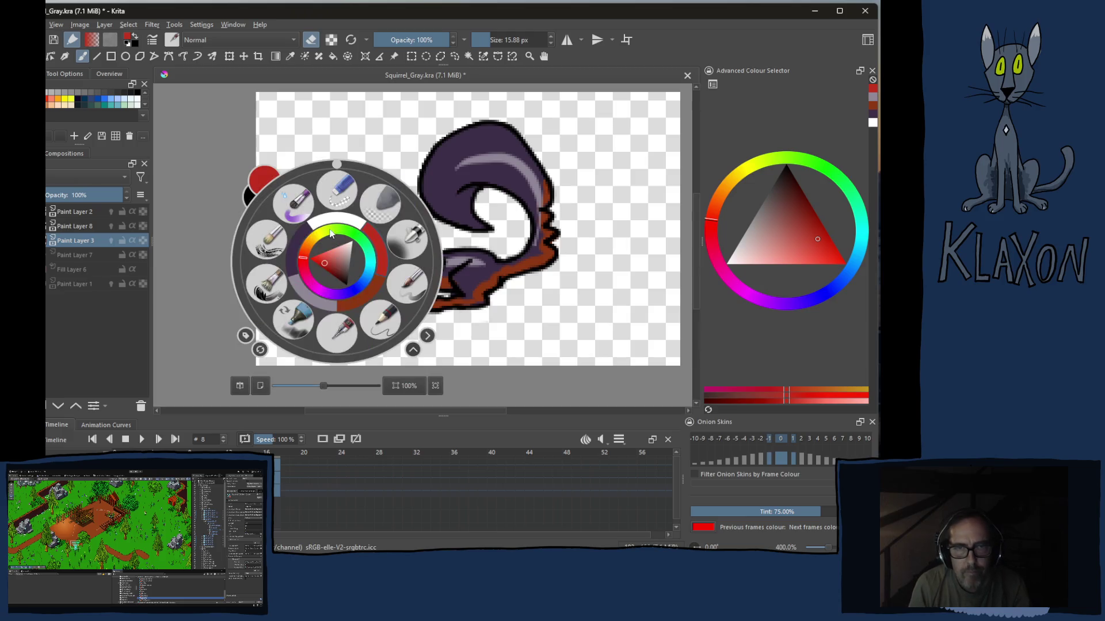
left_click(299, 249)
mouse_move(348, 257)
left_mouse_down()
mouse_move(386, 260)
mouse_move(390, 227)
left_mouse_up()
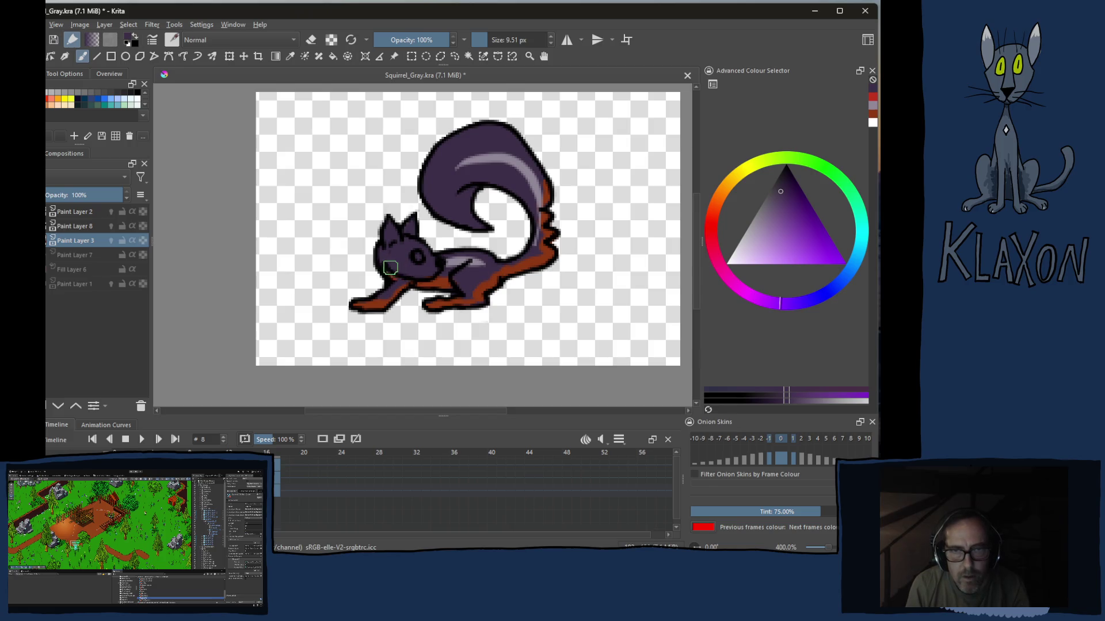
Touch up the ear and eye with red-brown, purple and red, then advance to the next frame
right_click(378, 231)
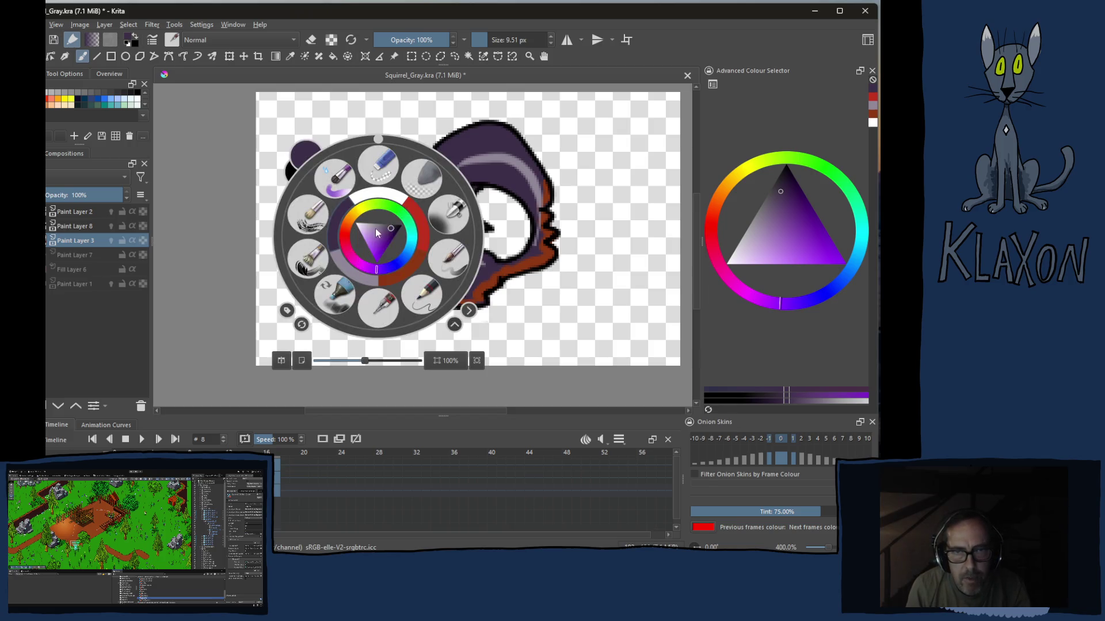
left_click(406, 270)
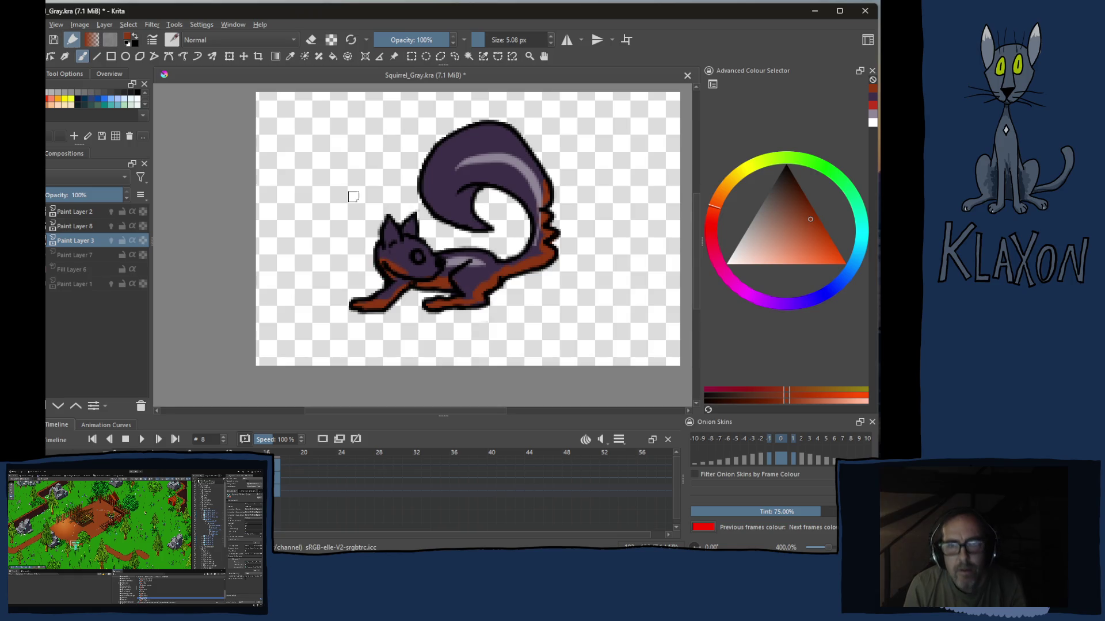
right_click(367, 231)
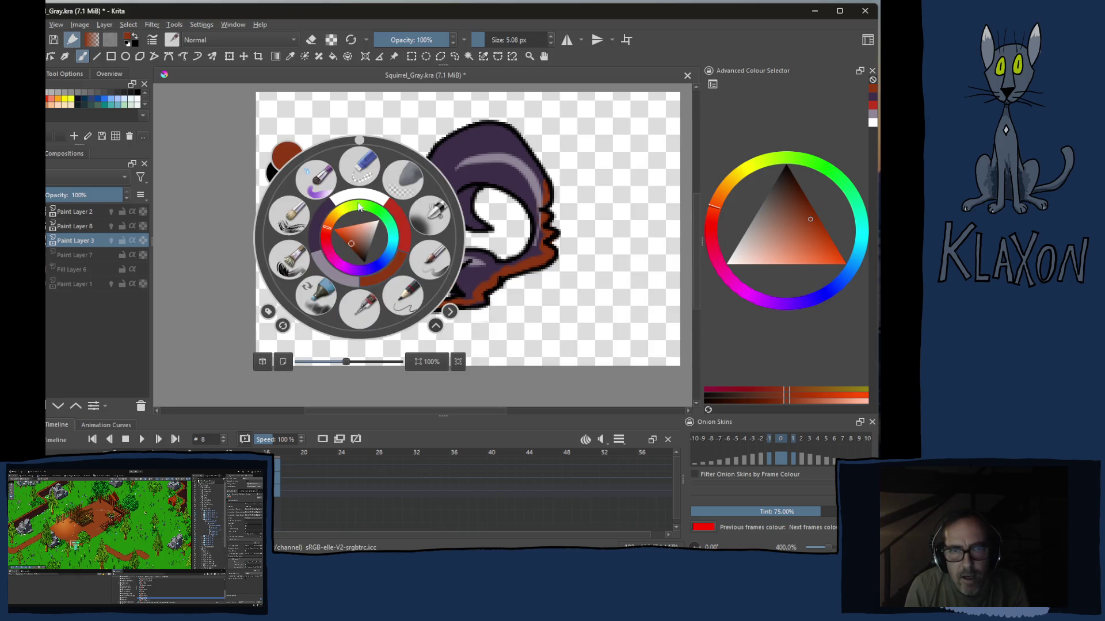
left_click(334, 274)
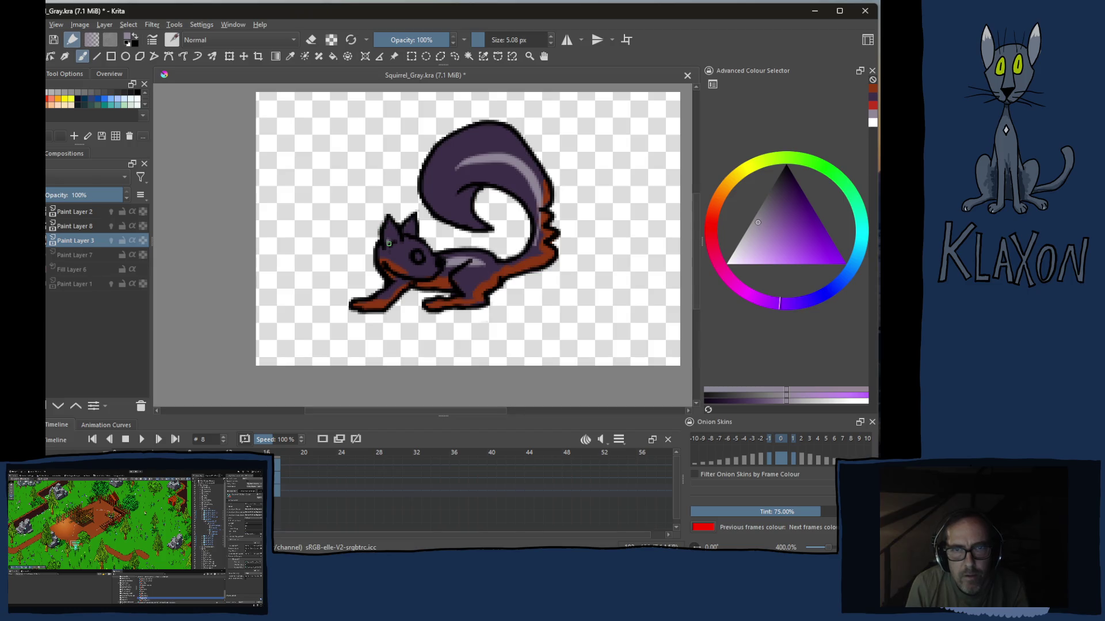
left_click(395, 239)
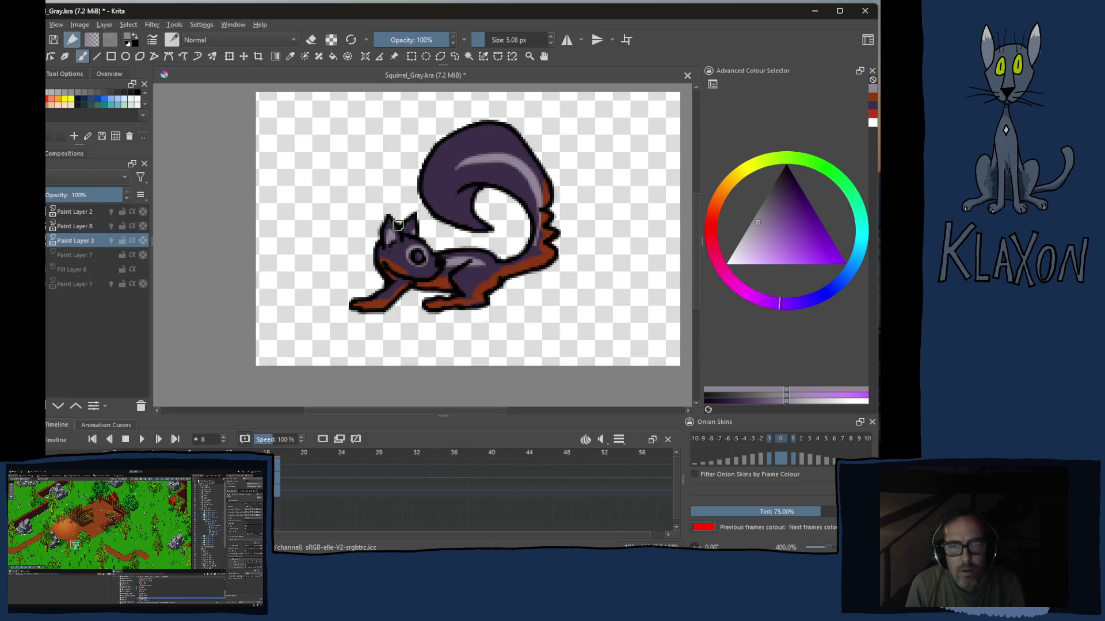
right_click(396, 223)
left_click(431, 226)
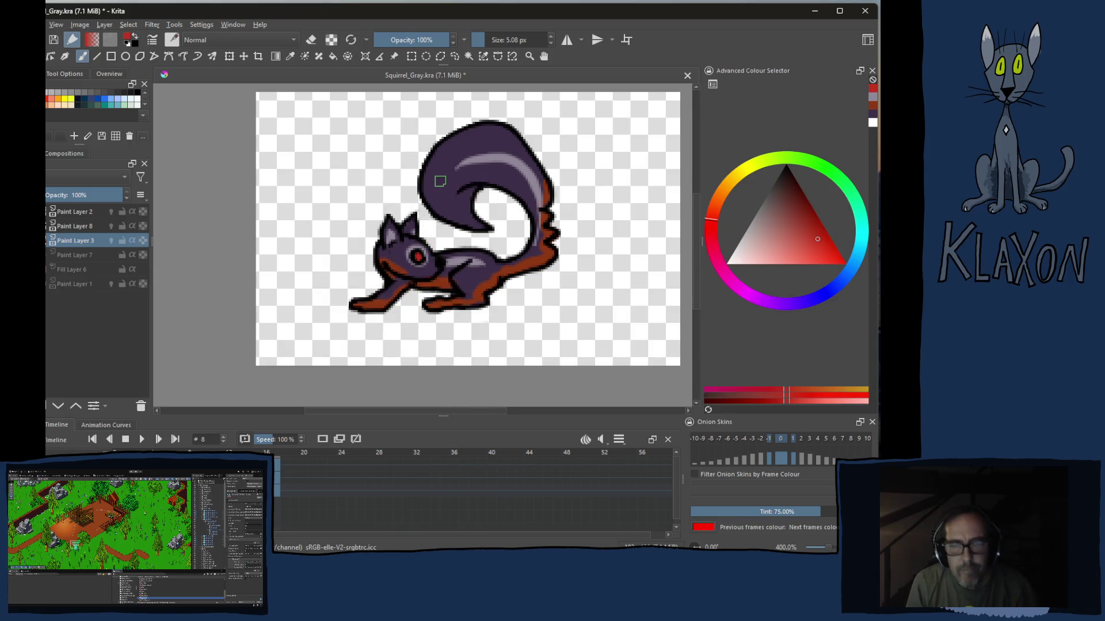
key("Right")
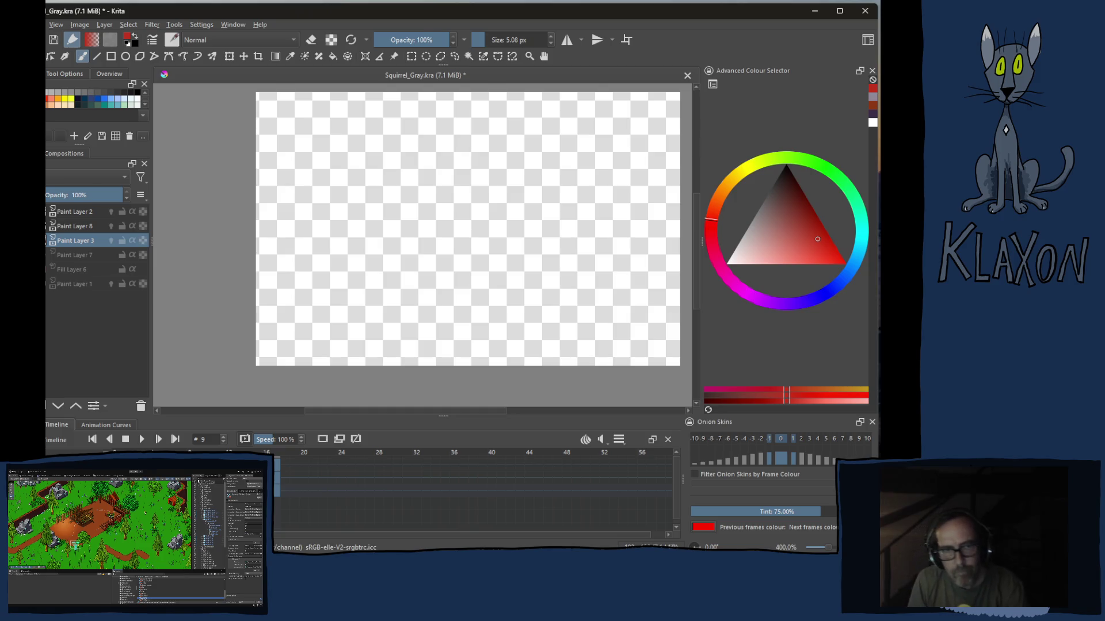
Paint dark purple over the line-art squirrel's head, body and lower edge with an enlarged brush
key("Right")
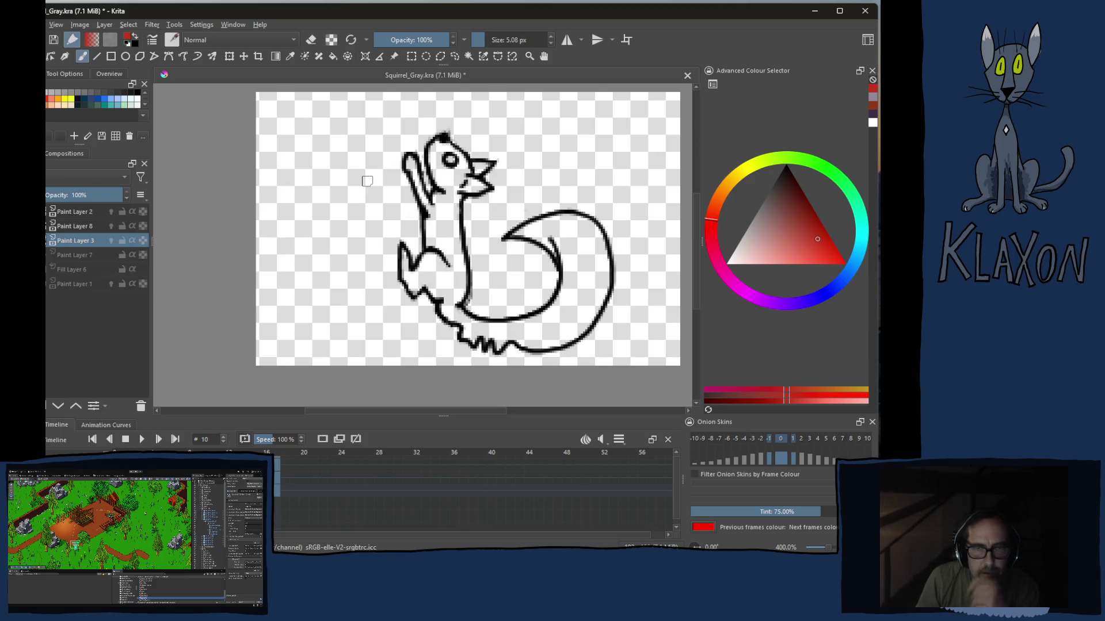
right_click(401, 196)
left_click(367, 196)
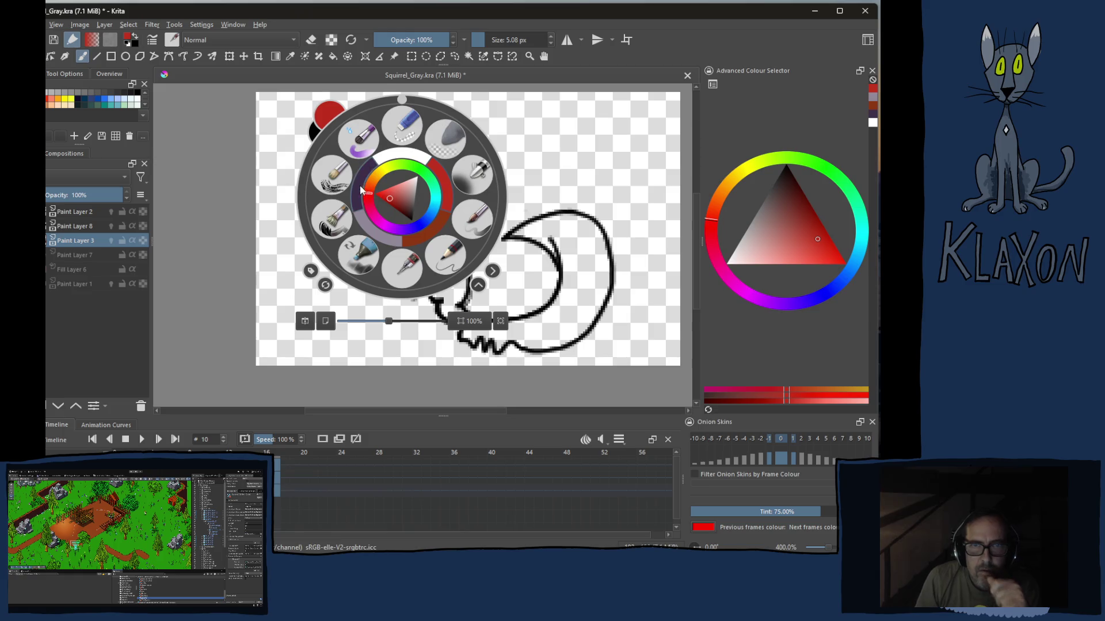
left_click(462, 184)
key("bracketright")
key("bracketright")
key("bracketright")
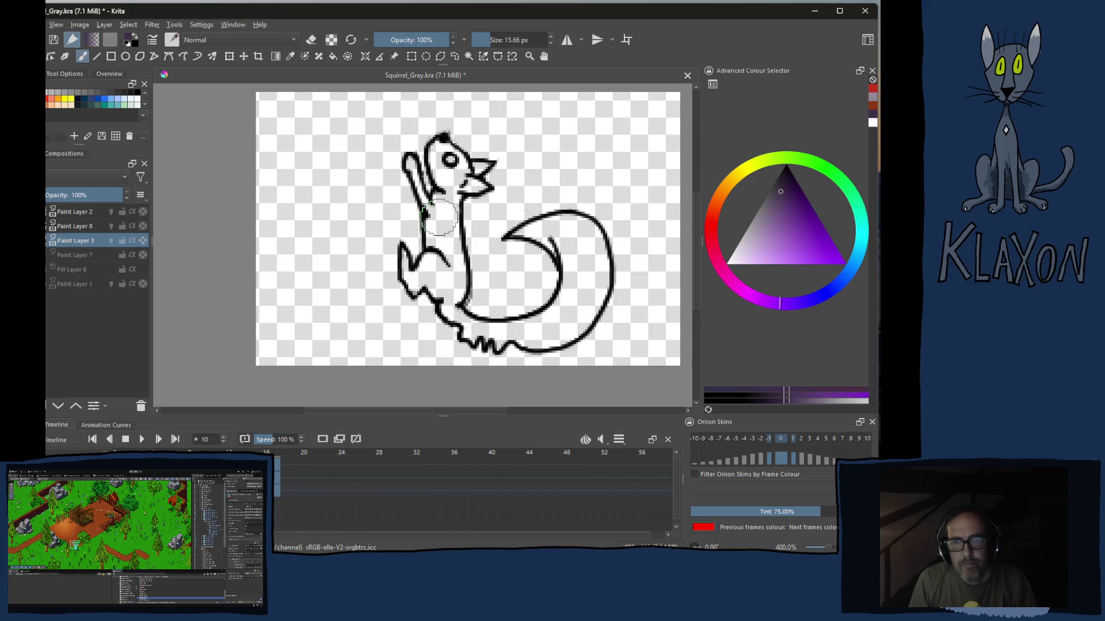
mouse_move(447, 160)
left_mouse_down()
mouse_move(406, 154)
mouse_move(456, 346)
mouse_move(566, 212)
mouse_move(535, 251)
mouse_move(570, 319)
mouse_move(574, 226)
mouse_move(448, 129)
mouse_move(600, 227)
mouse_move(624, 280)
mouse_move(591, 235)
left_mouse_up()
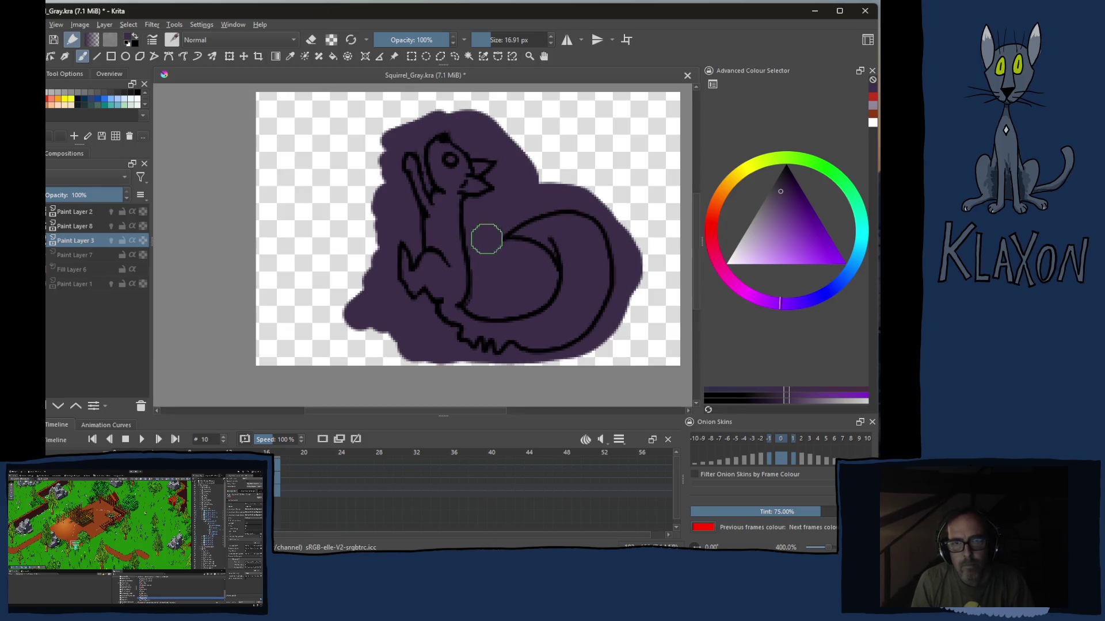
mouse_move(382, 175)
left_mouse_down()
mouse_move(350, 298)
mouse_move(380, 342)
mouse_move(481, 347)
mouse_move(532, 335)
left_mouse_up()
Erase the purple outside the outline with the Fill tool in eraser mode, then turn erasing off
right_click(450, 205)
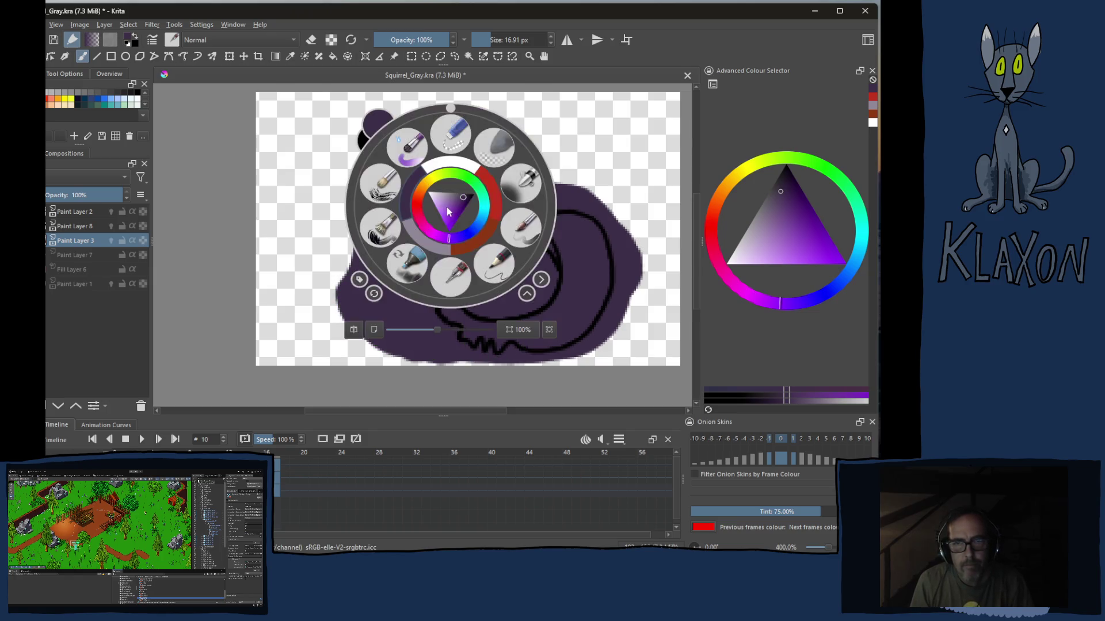
right_click(446, 226)
key("e")
key("f")
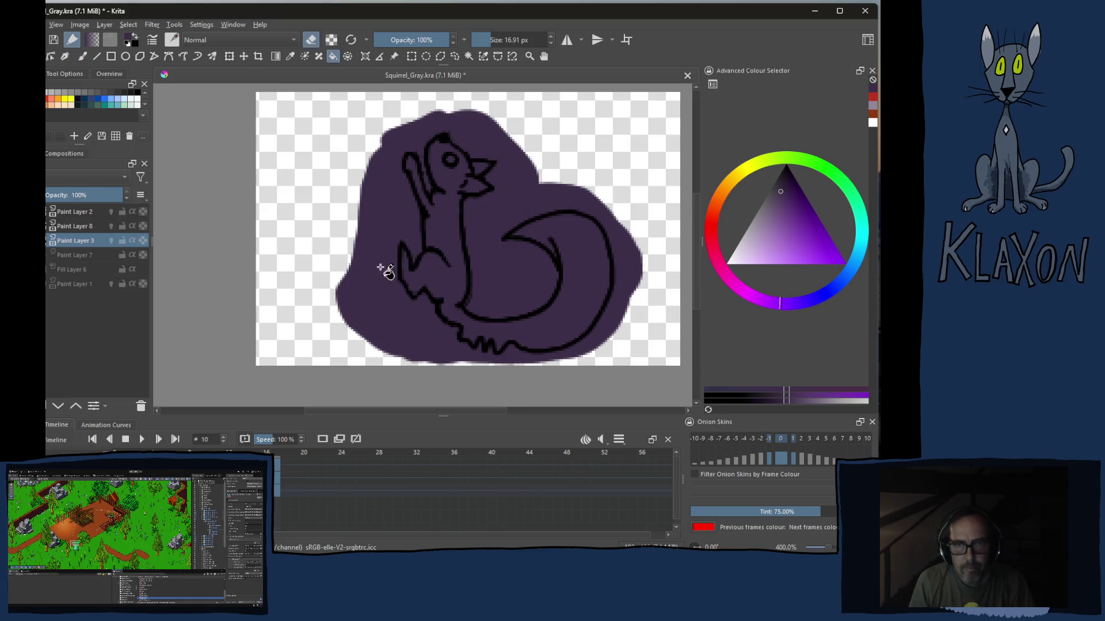
left_click(392, 260)
key("e")
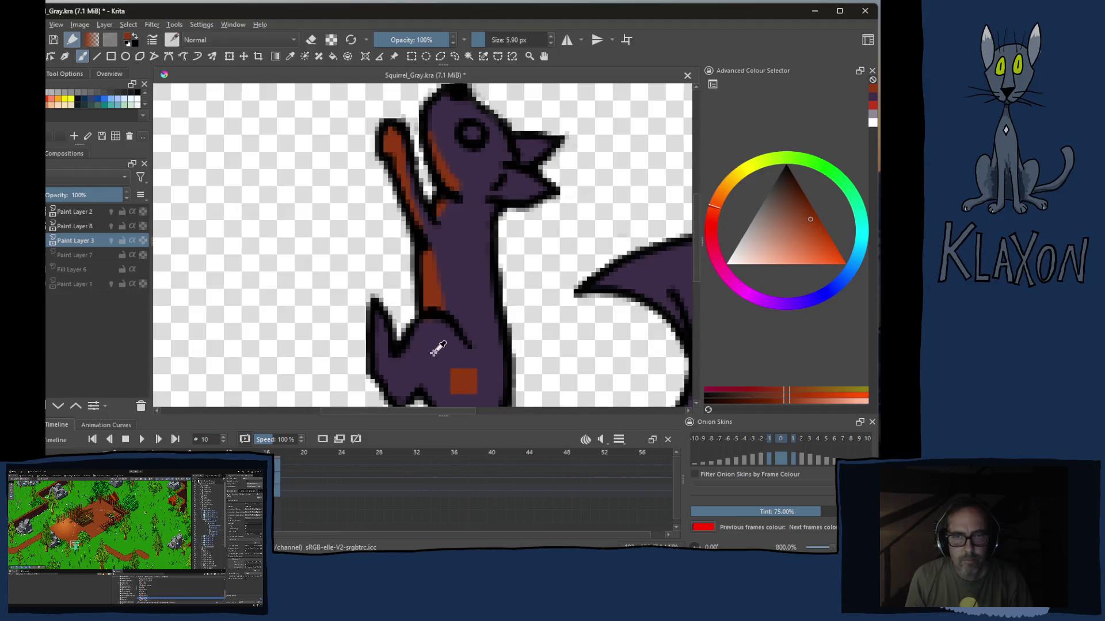
Sample the orange from the squirrel and paint it along the raised arm and belly
left_click(436, 347, "ctrl")
left_click(433, 293, "ctrl")
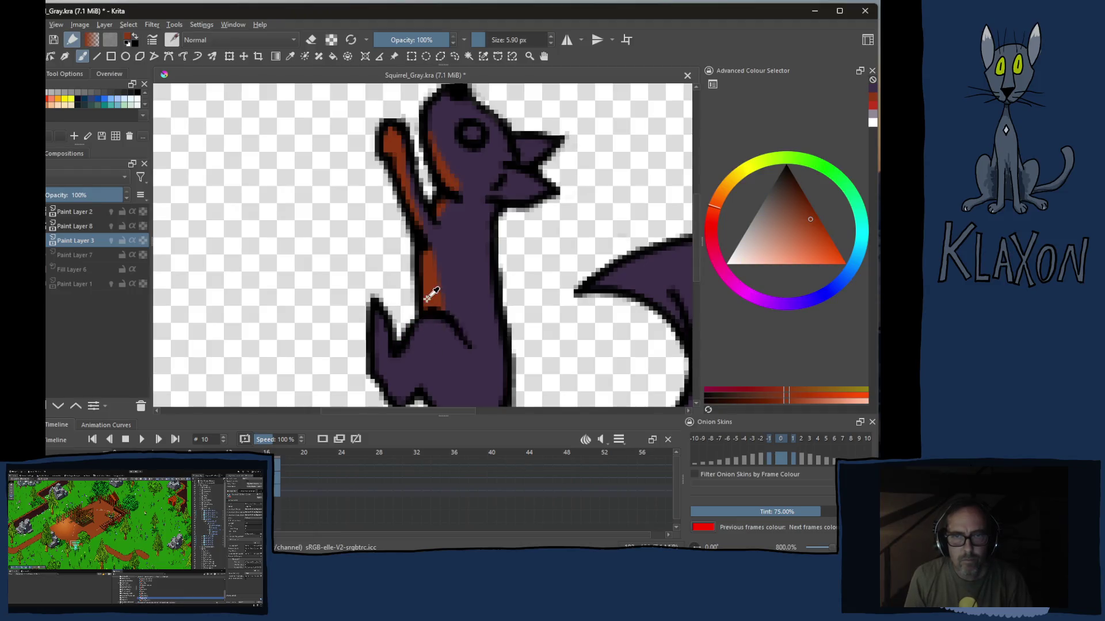
mouse_move(378, 321)
left_mouse_down()
mouse_move(380, 366)
mouse_move(395, 304)
left_mouse_up()
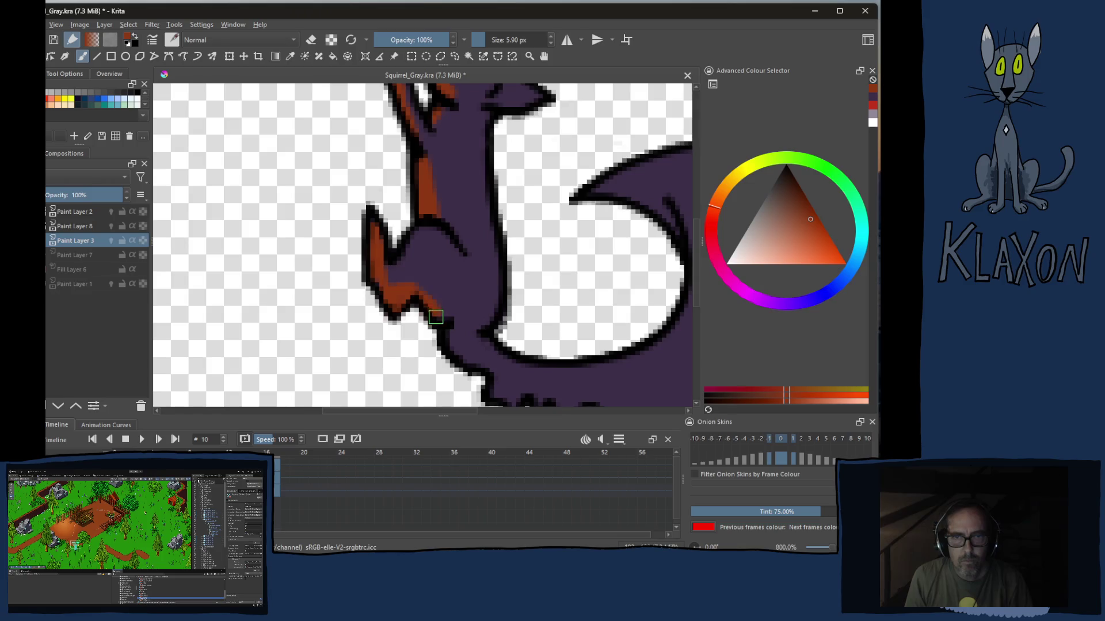
mouse_move(449, 326)
left_mouse_down()
mouse_move(466, 341)
mouse_move(442, 285)
mouse_move(574, 332)
mouse_move(522, 319)
mouse_move(587, 318)
left_mouse_up()
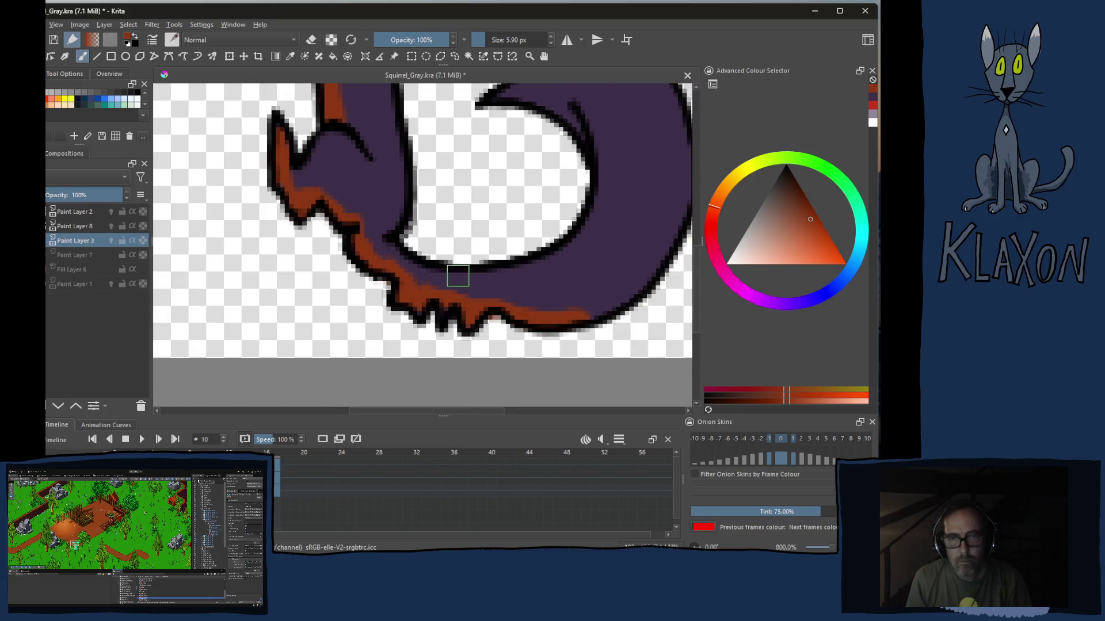
scroll(419, 231, "down", 3)
left_click_drag(427, 245, 374, 218)
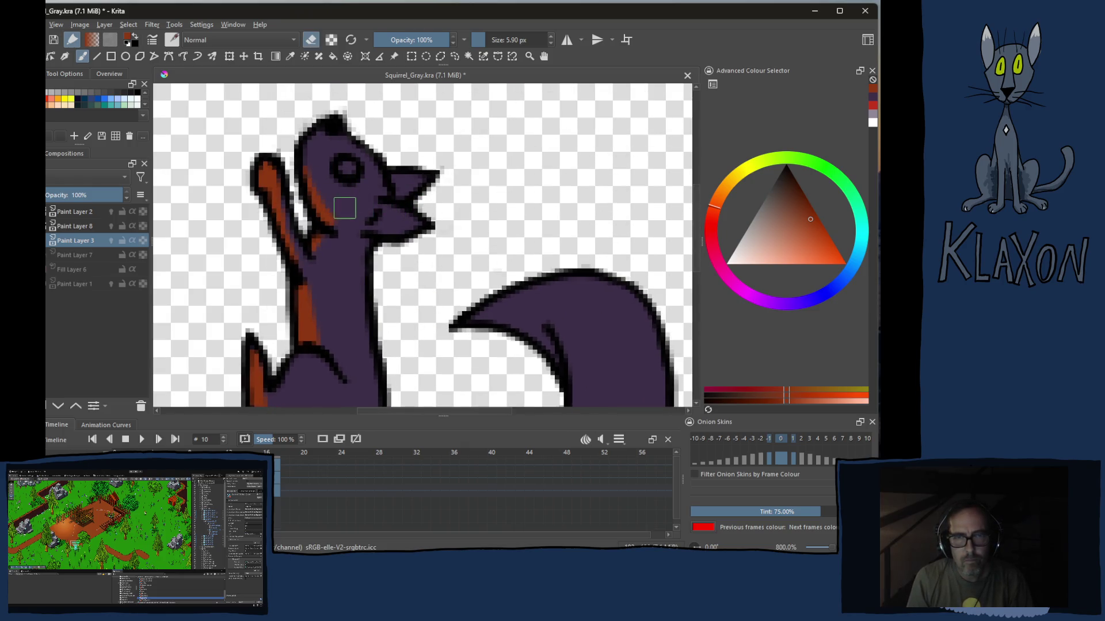
right_click(338, 205)
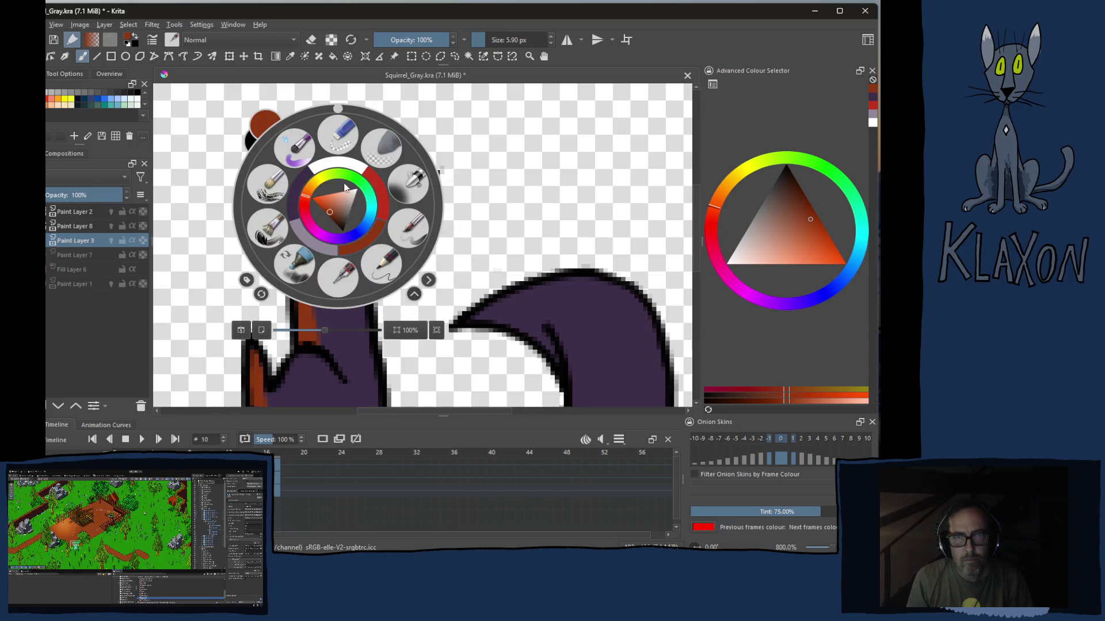
Pick pale purple and paint a ring around the eye with dabs in the ear and mouth corner
left_click(315, 246)
left_click_drag(339, 179, 355, 172)
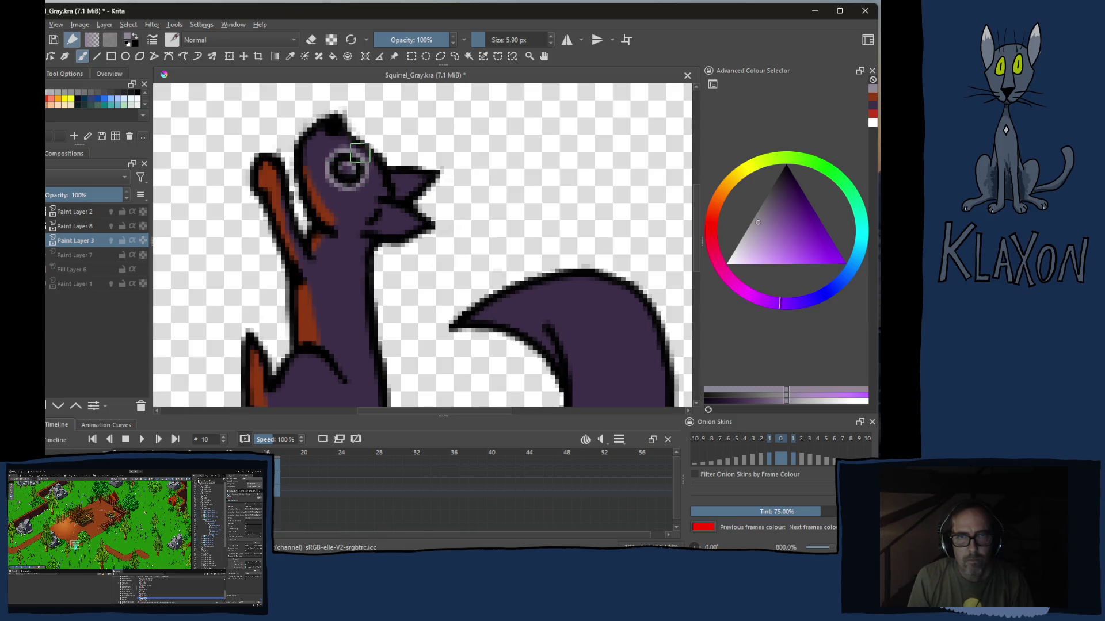
left_click(400, 179)
left_click(388, 220)
Paint a pale highlight stripe along the tail curve, redoing the stroke once
mouse_move(377, 246)
left_mouse_down()
mouse_move(383, 176)
mouse_move(332, 358)
mouse_move(381, 225)
left_mouse_up()
mouse_move(423, 301)
left_mouse_down()
mouse_move(476, 304)
mouse_move(577, 142)
left_mouse_up()
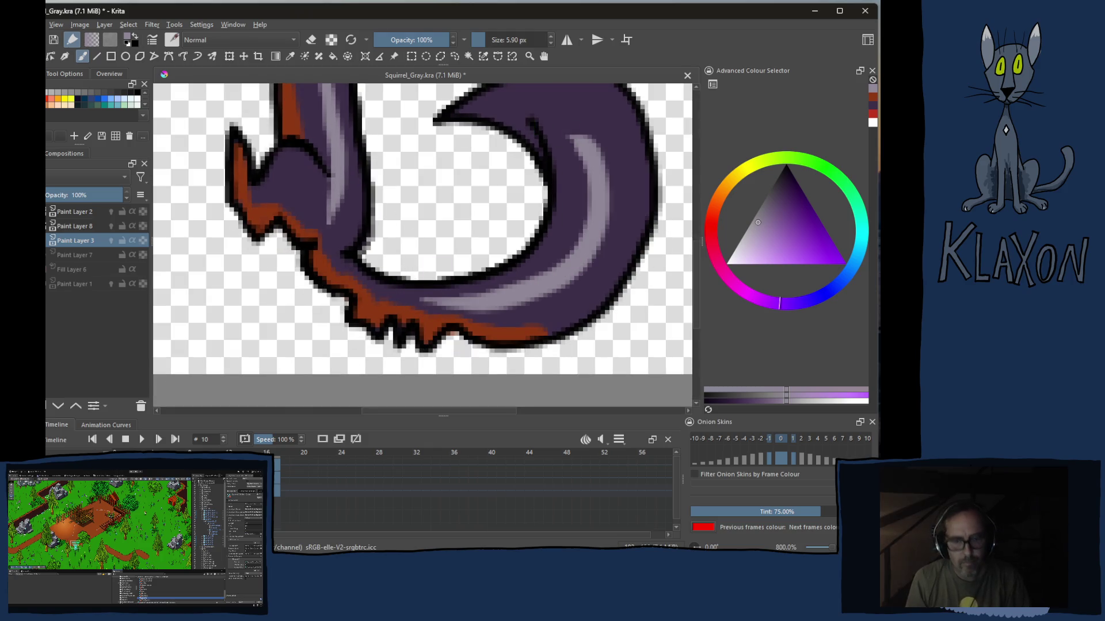
key("ctrl+z")
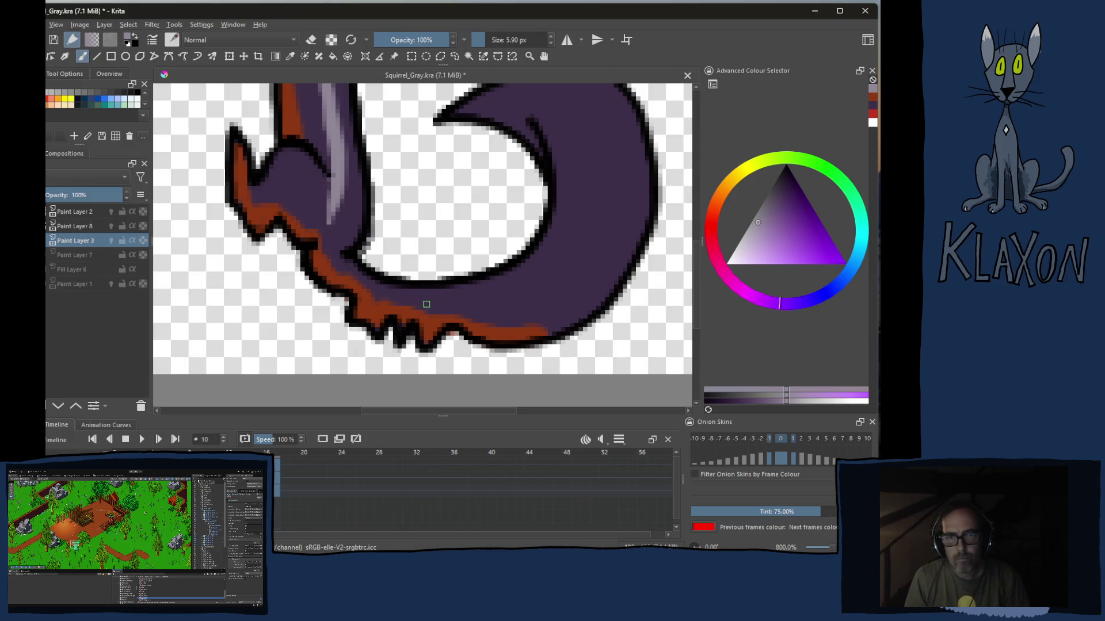
left_click_drag(427, 304, 550, 121)
middle_click(551, 121)
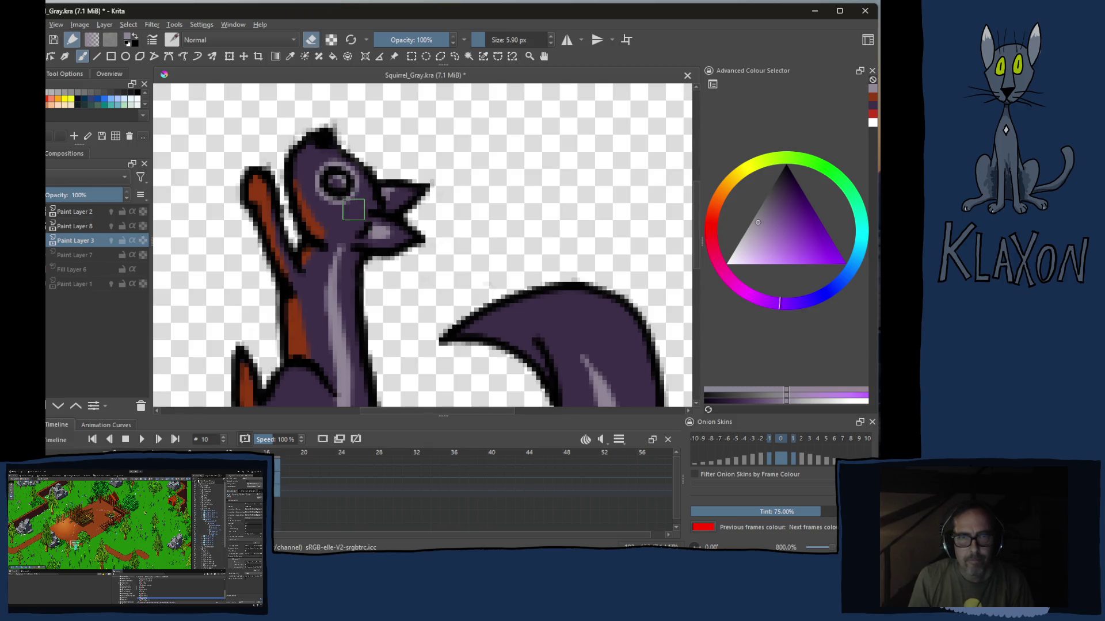
Switch to red and colour the squirrel's eye
right_click(359, 206)
left_click(397, 221)
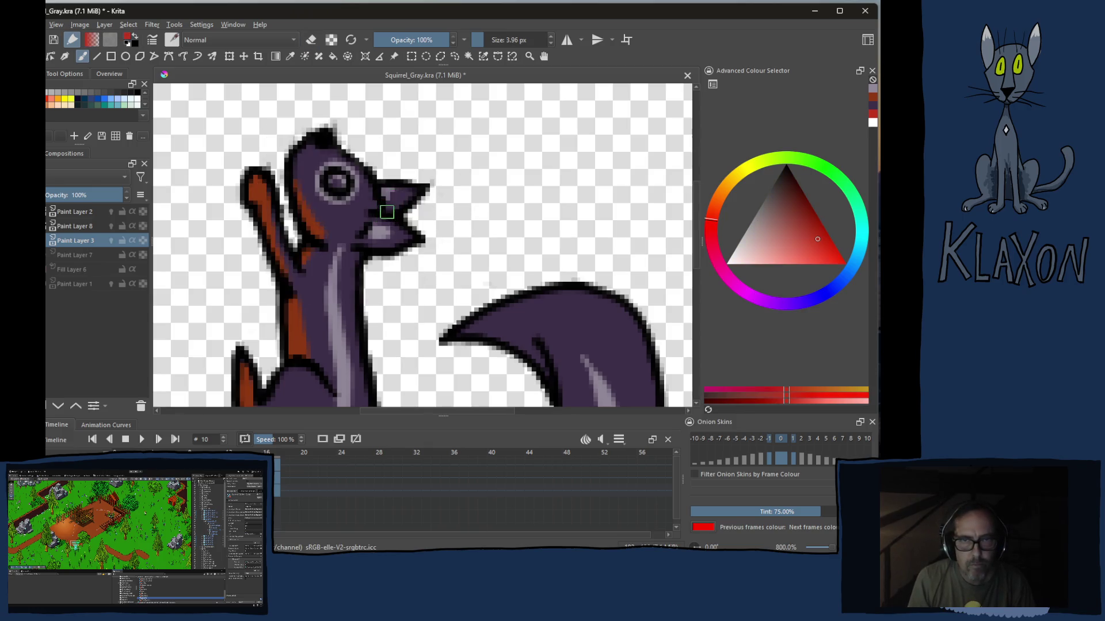
left_click(340, 179)
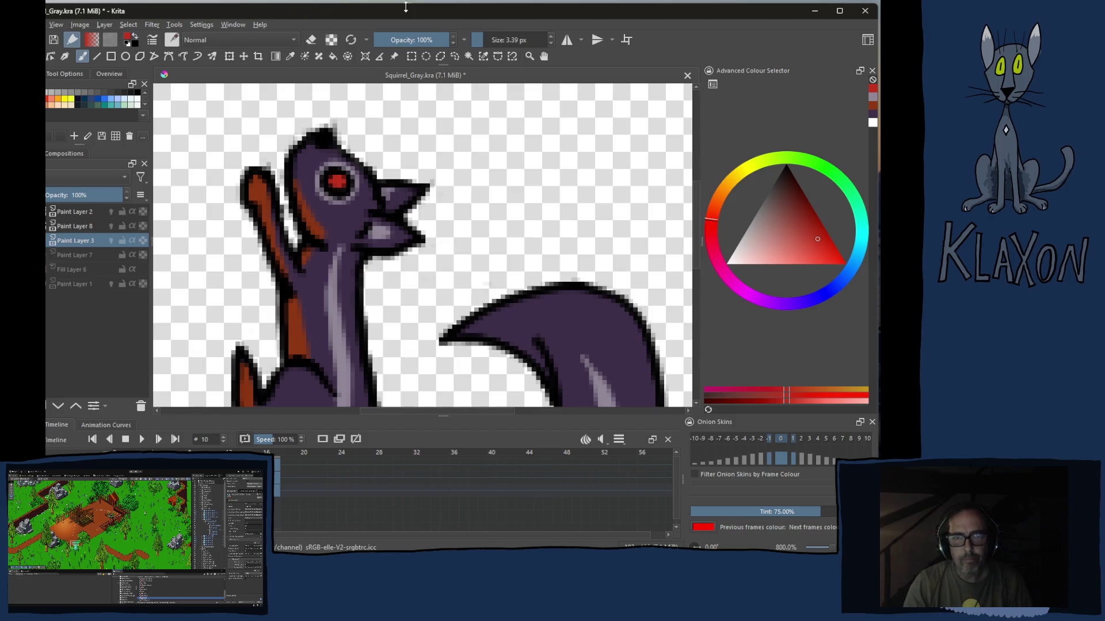
scroll(366, 222, "down", 1)
scroll(376, 261, "down", 1)
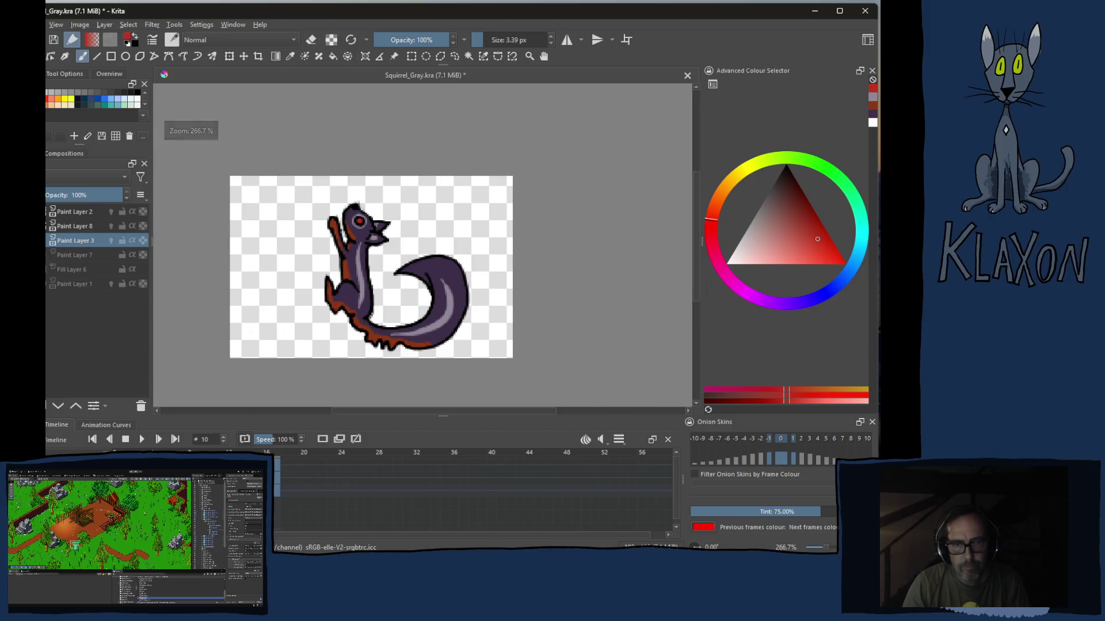
Step through frames 12–15, return to frame 11, then switch to the striped squirrel image search
key("Right")
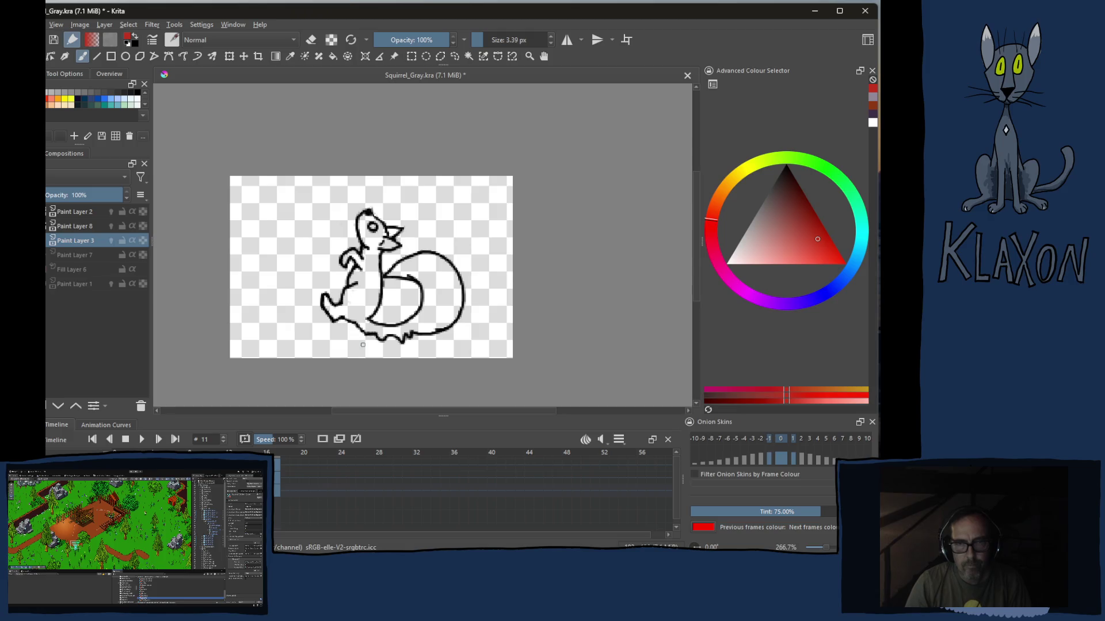
key("Right")
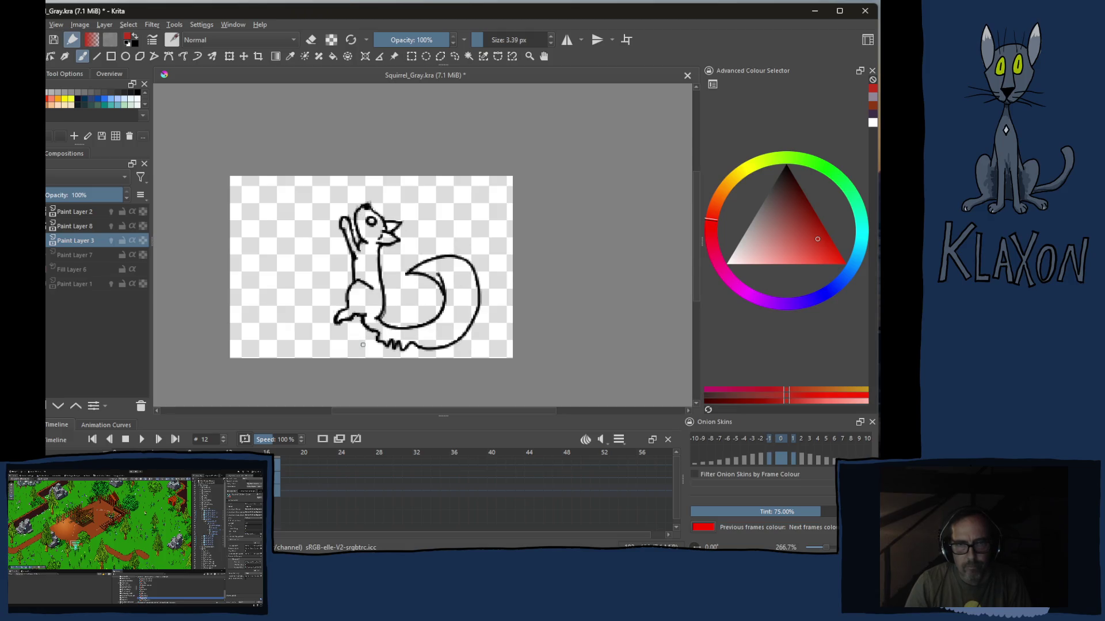
key("Right")
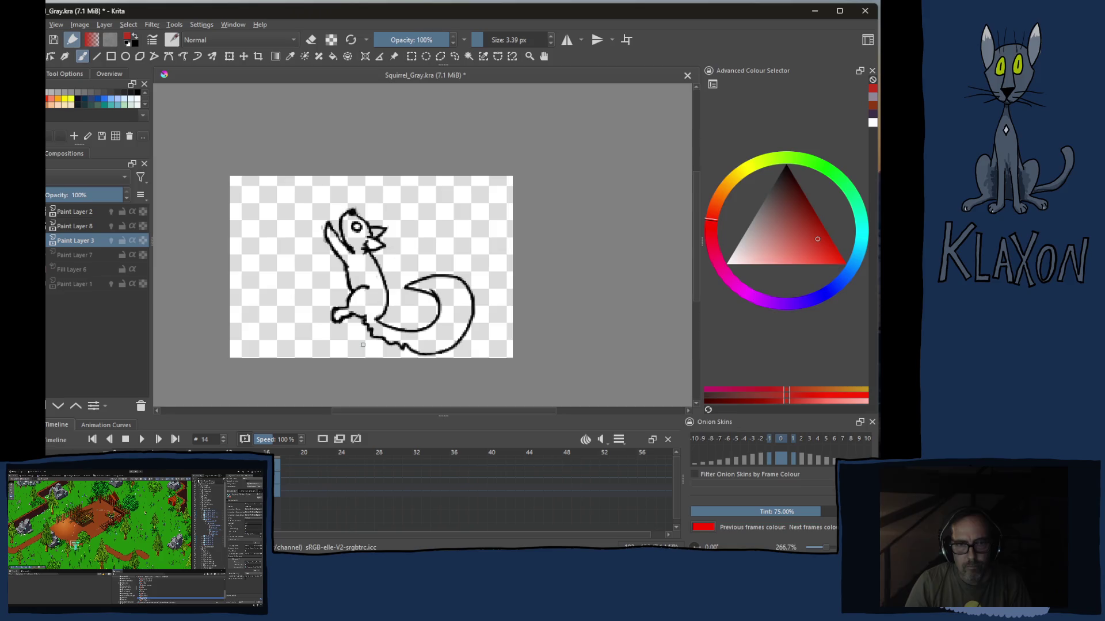
key("Right")
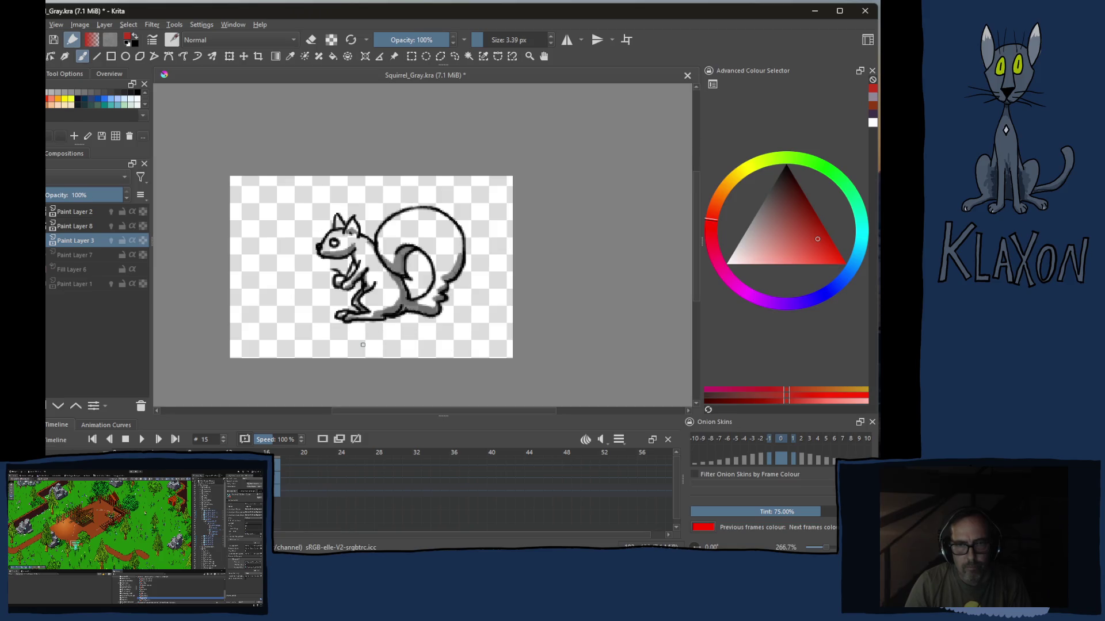
key("Right")
key("Right")
key("Right")
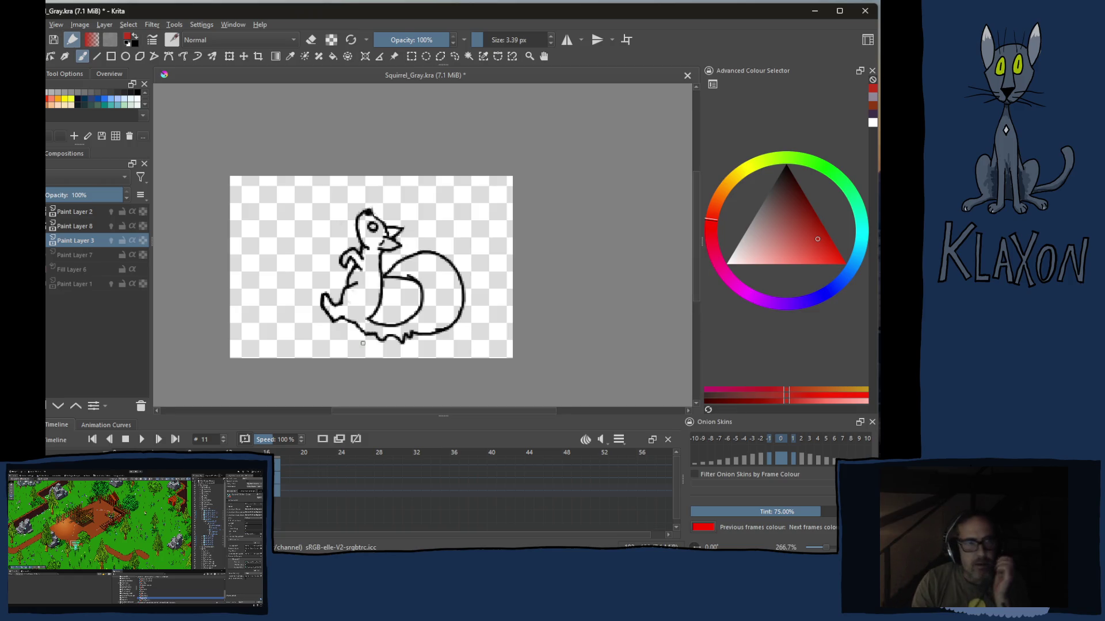
key("alt+Tab")
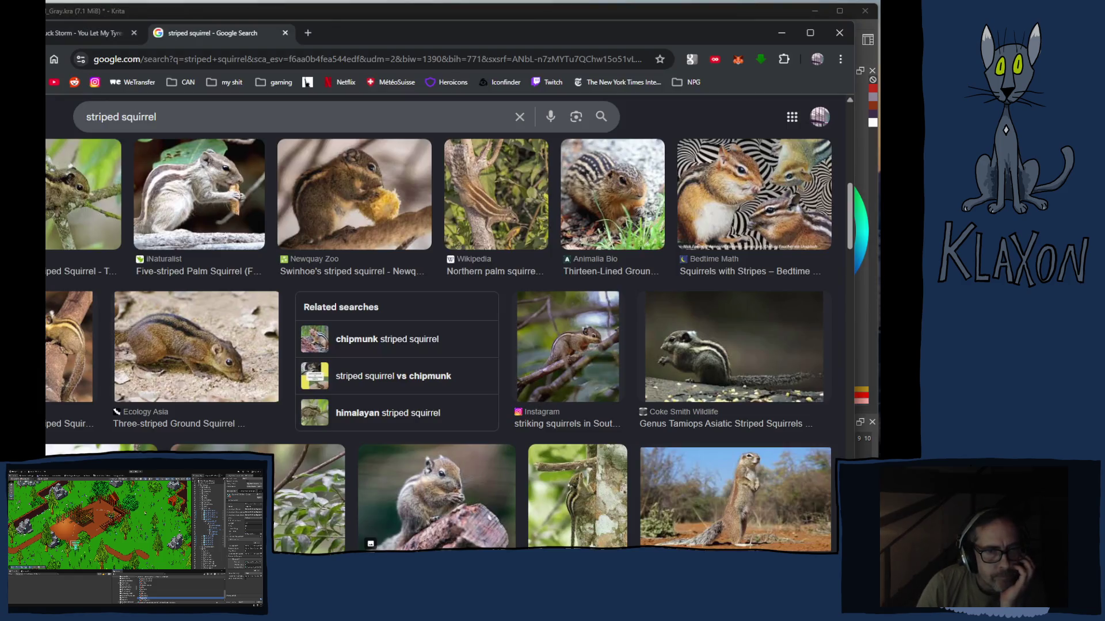
Close the image search, go to YouTube's saved playlists and start the Die Spitz playlist
left_click(286, 33)
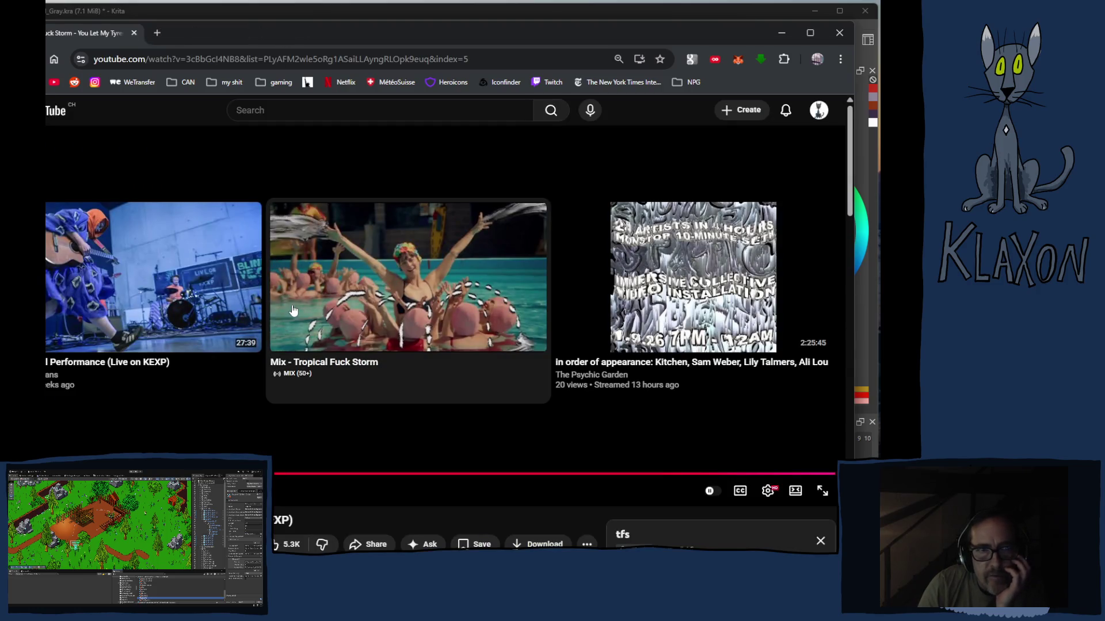
left_click(52, 110)
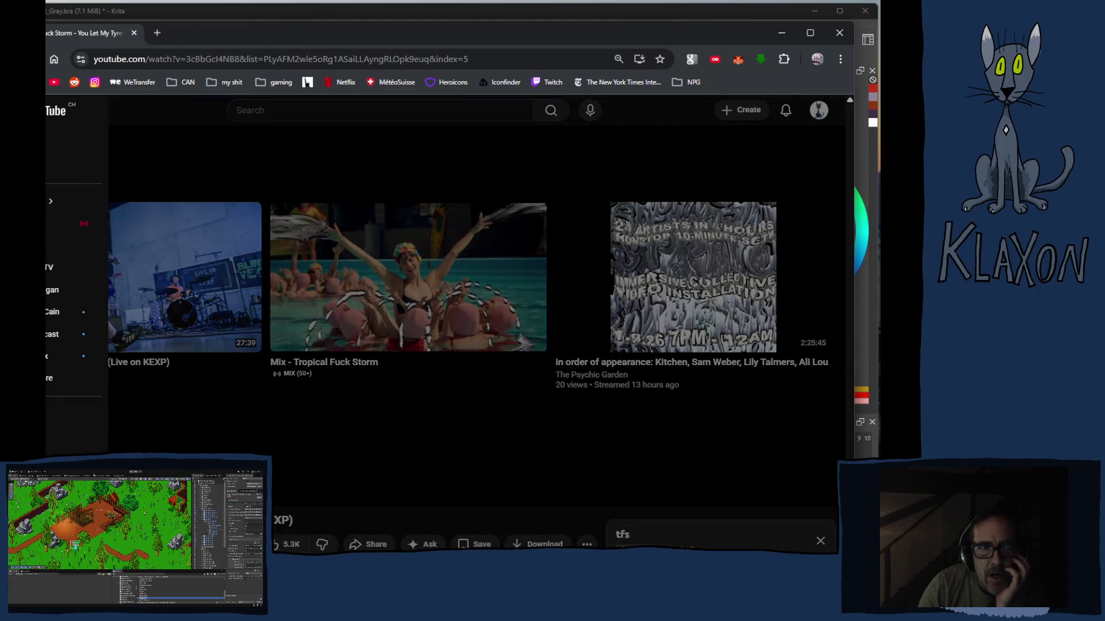
left_click(50, 377)
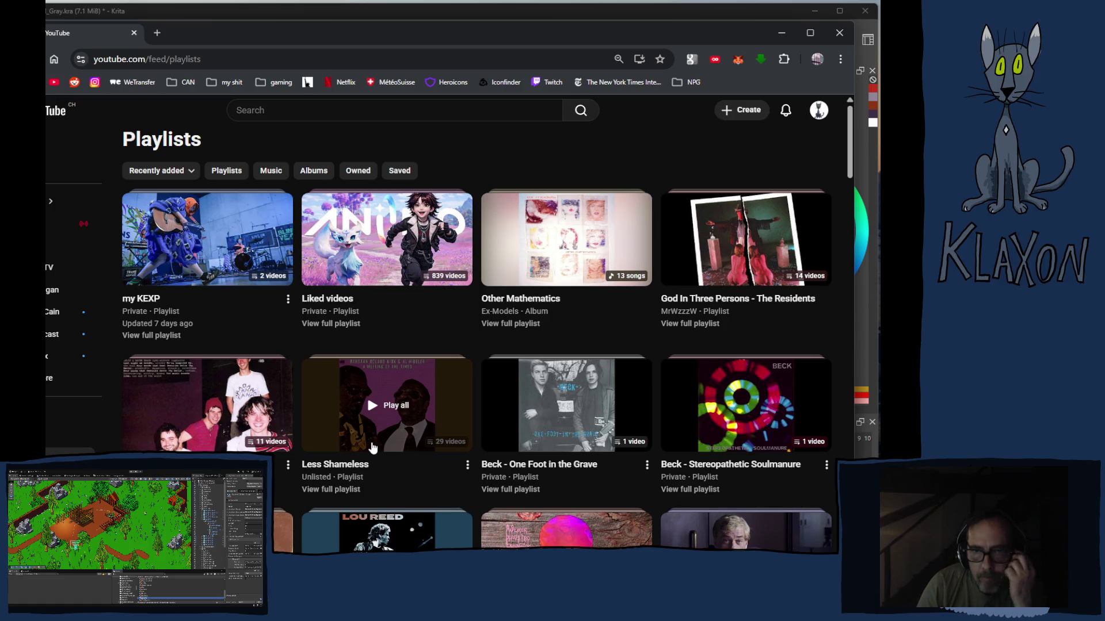
scroll(373, 447, "down", 2)
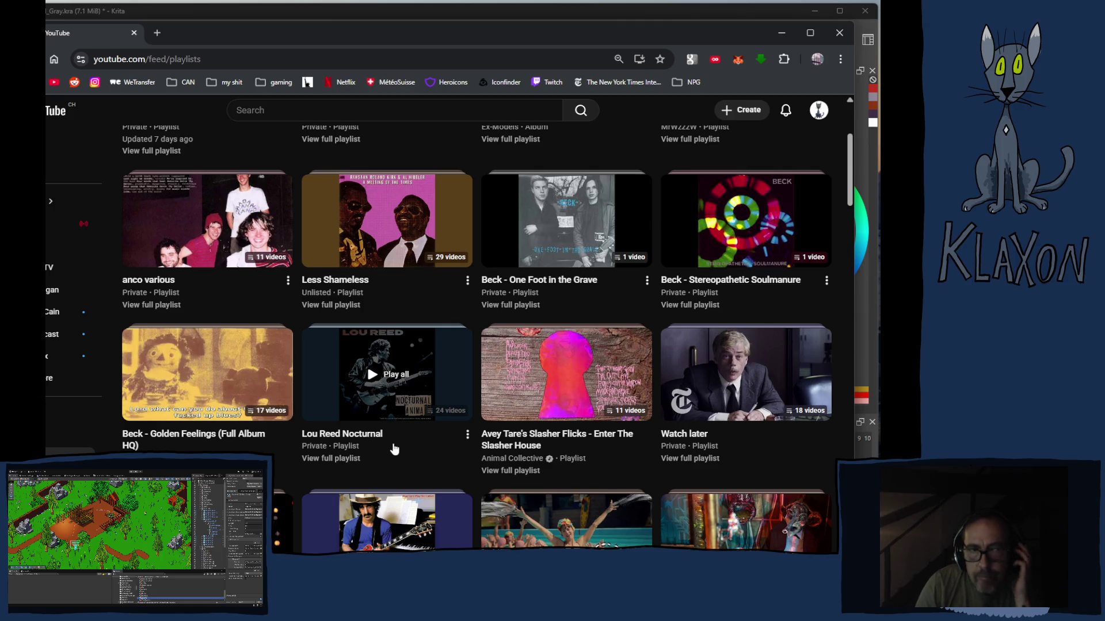
scroll(393, 427, "down", 2)
scroll(391, 424, "down", 2)
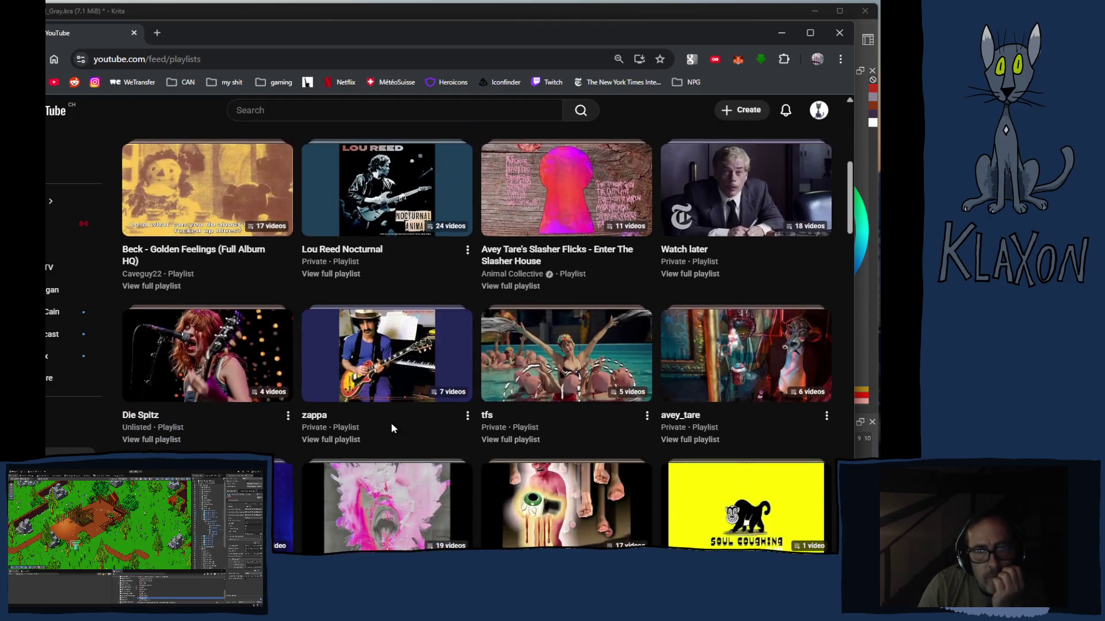
left_click(185, 354)
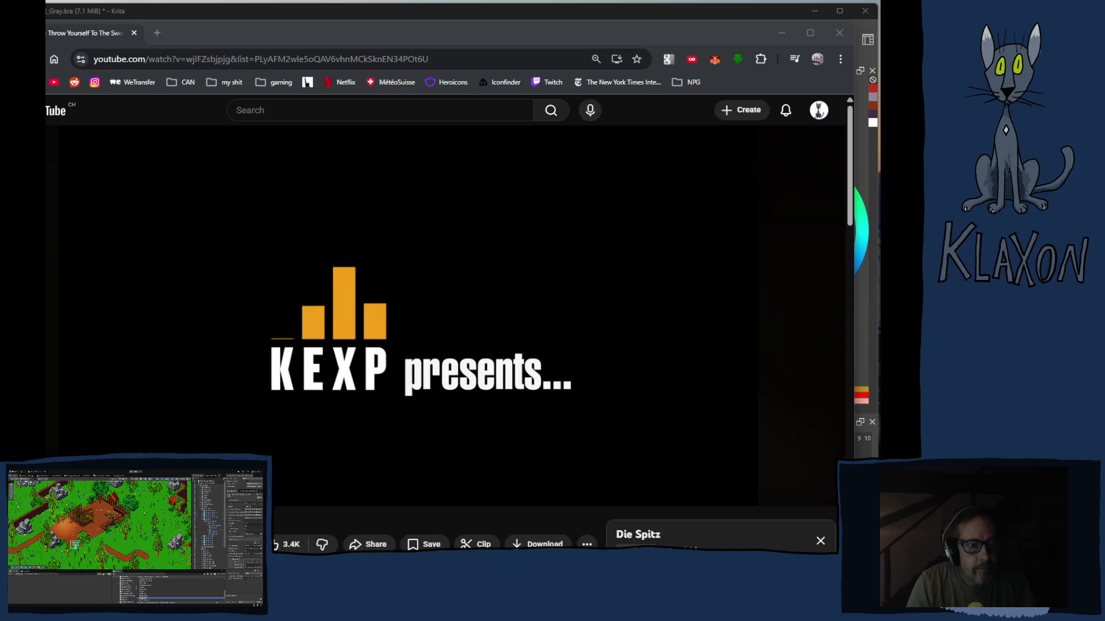
Bring the browser window with the Die Spitz video into focus
left_click(498, 25)
Toggle playback, nudge the browser window up and right, then bring Krita back to the front
key("space")
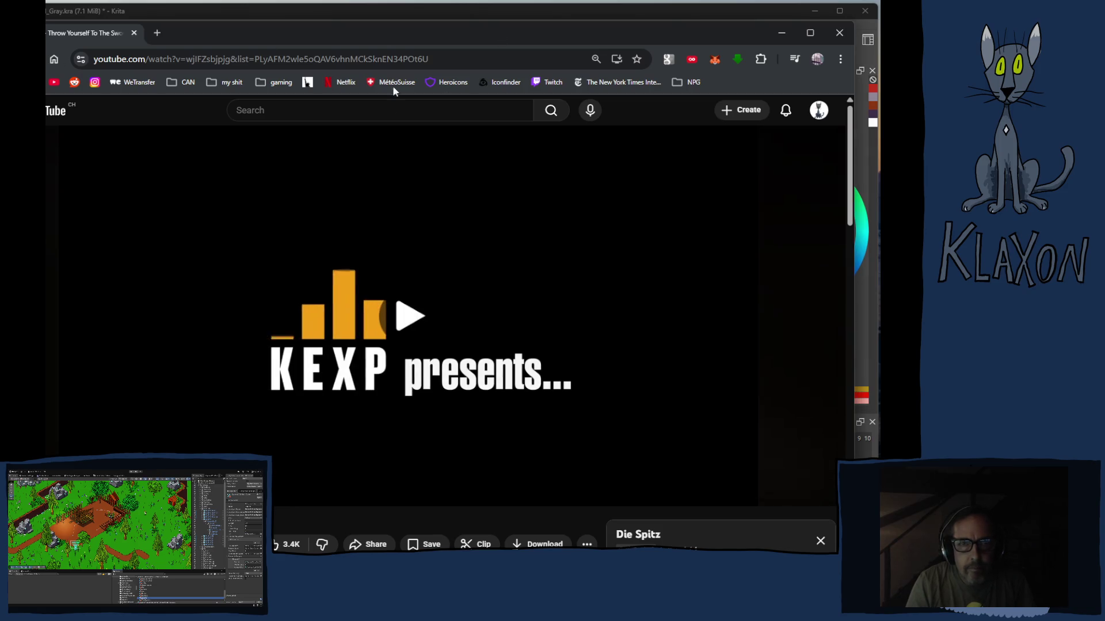
left_click_drag(380, 35, 404, 15)
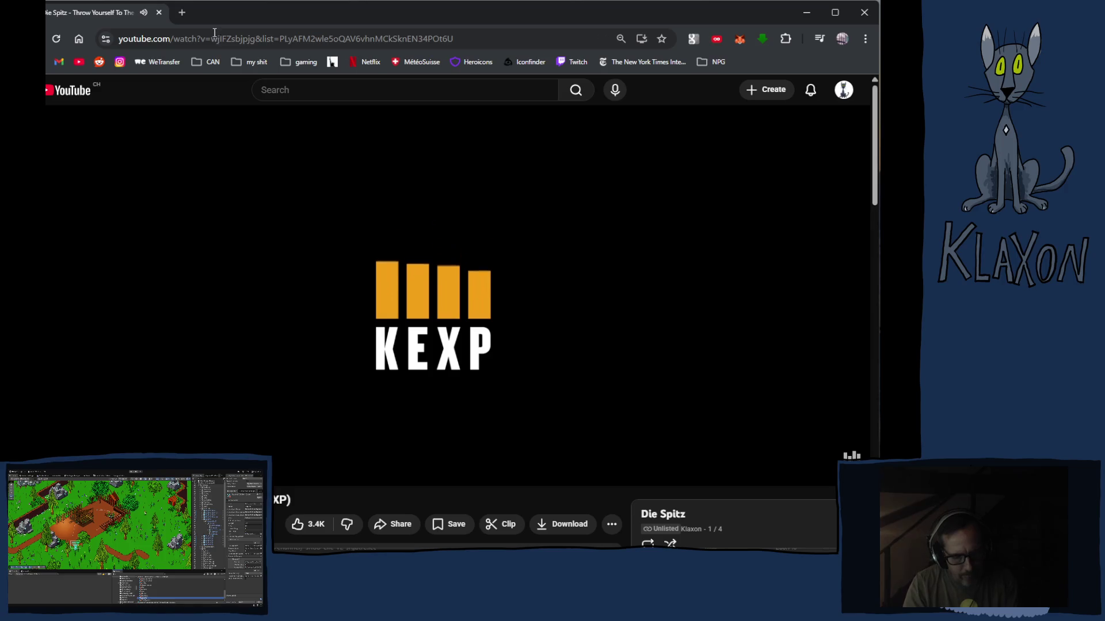
key("alt+Tab")
key("Tab")
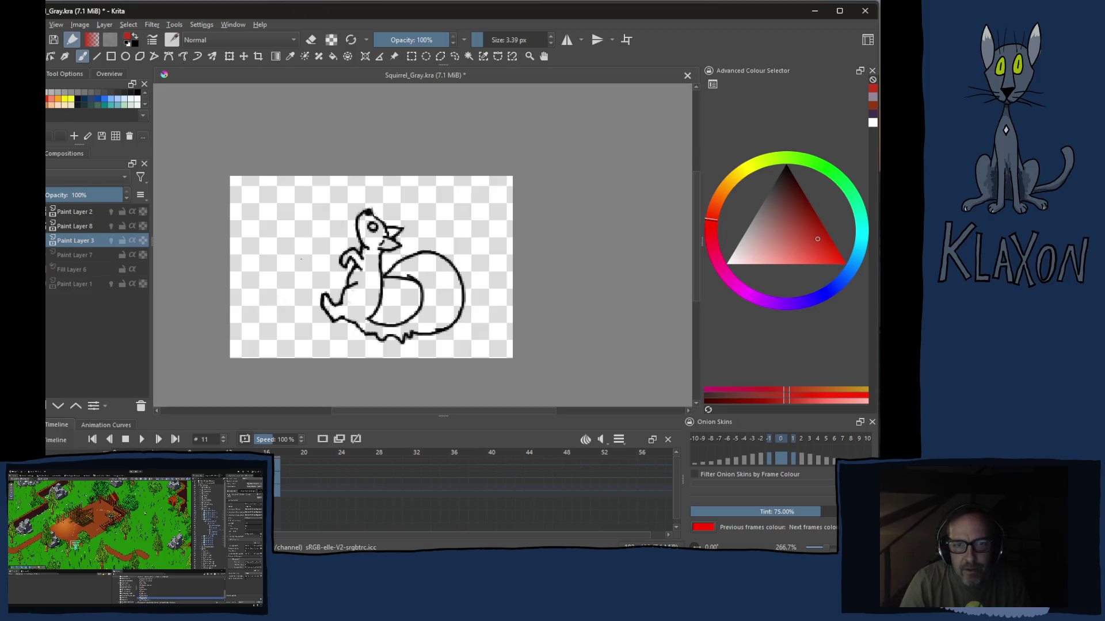
scroll(330, 251, "up", 2)
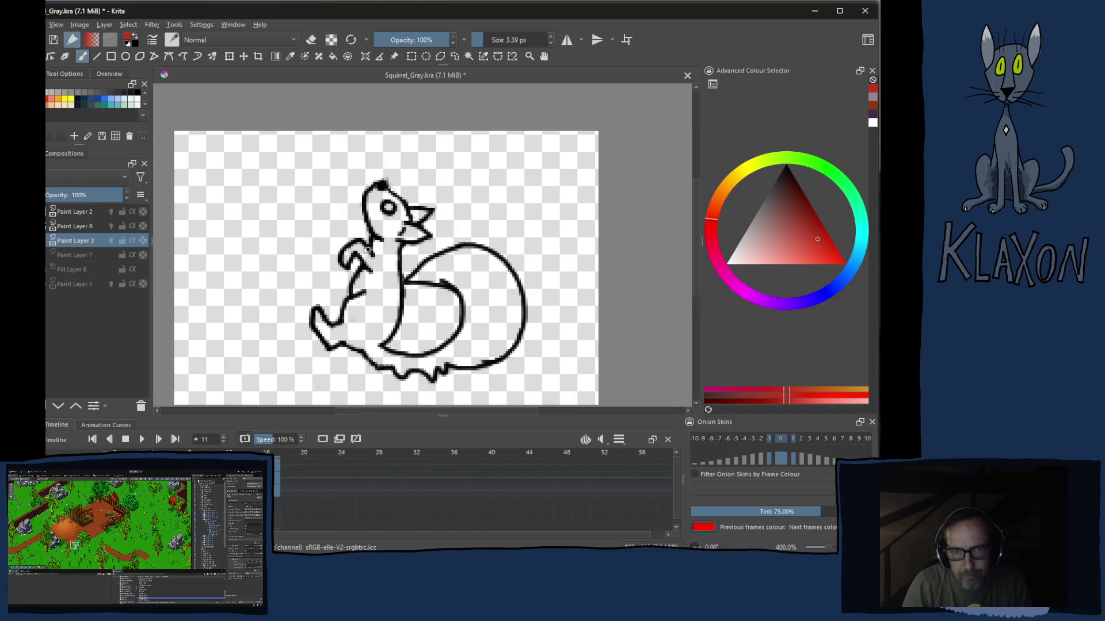
scroll(366, 251, "up", 1)
scroll(367, 250, "down", 1)
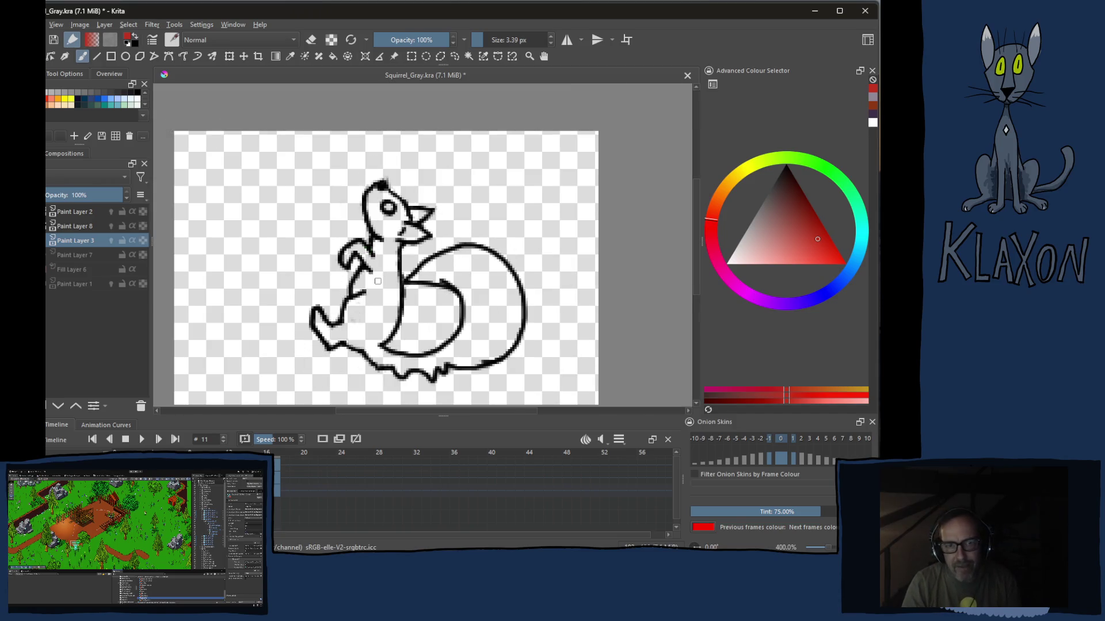
scroll(377, 280, "up", 1)
scroll(377, 281, "down", 1)
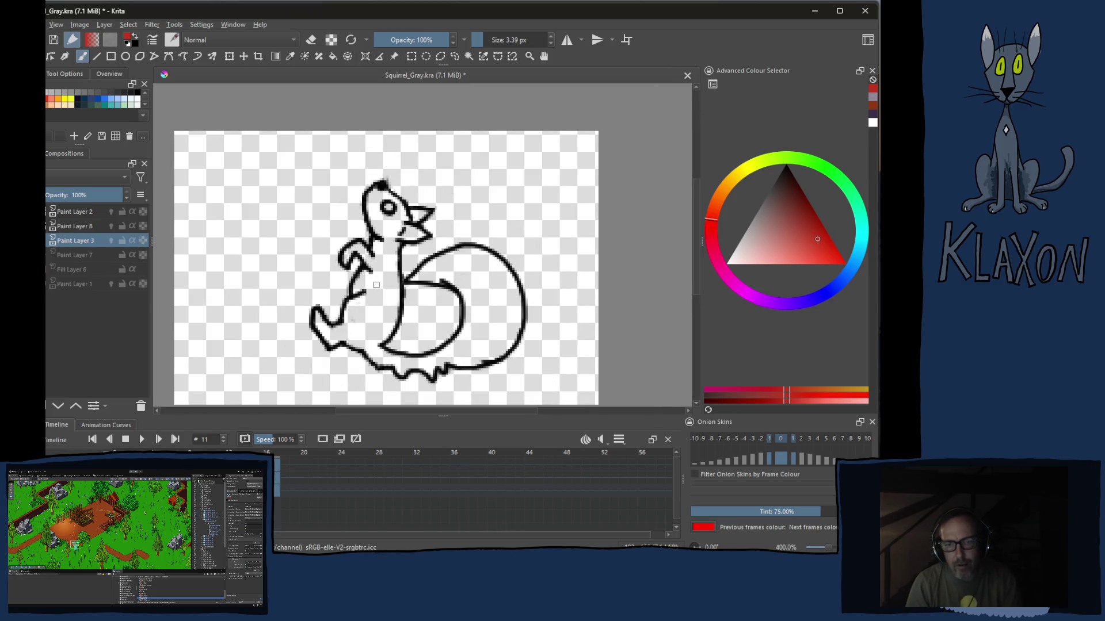
Pick dark purple from the pop-up palette and paint it over the squirrel's head and body
left_click_drag(376, 284, 381, 269)
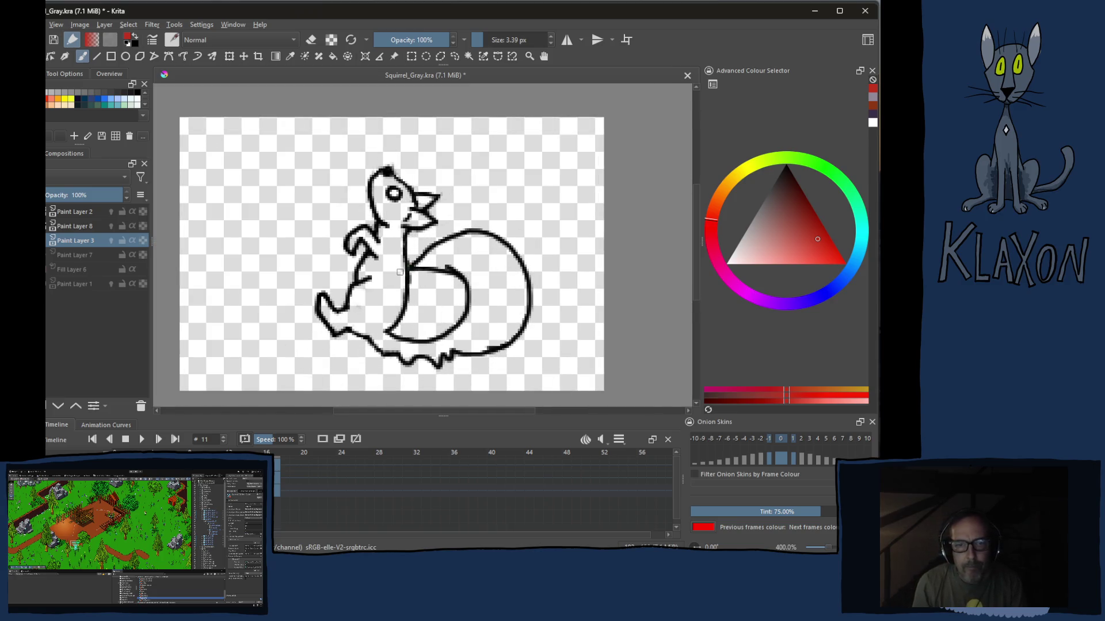
right_click(390, 264)
left_click(351, 246)
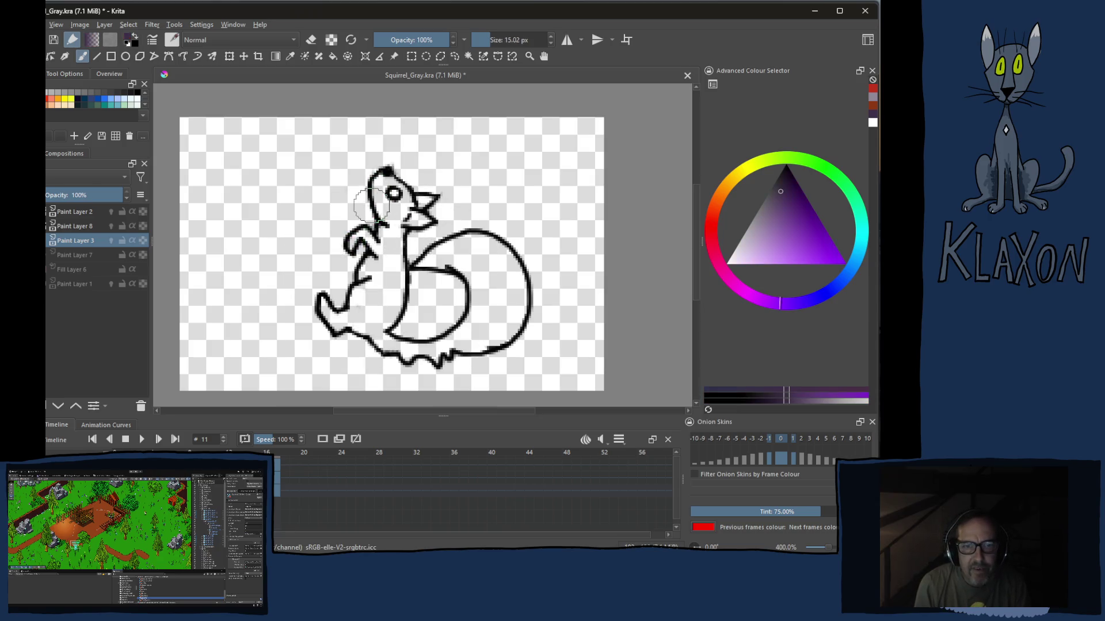
mouse_move(366, 204)
left_mouse_down()
mouse_move(315, 319)
mouse_move(371, 346)
mouse_move(306, 234)
mouse_move(363, 173)
mouse_move(492, 229)
mouse_move(530, 277)
mouse_move(501, 216)
mouse_move(540, 293)
mouse_move(522, 324)
mouse_move(475, 358)
mouse_move(345, 355)
mouse_move(380, 332)
mouse_move(449, 319)
mouse_move(483, 294)
mouse_move(428, 200)
left_mouse_up()
Fill the outside purple blob and the tail-curl gap with transparency, then return to the brush
key("f")
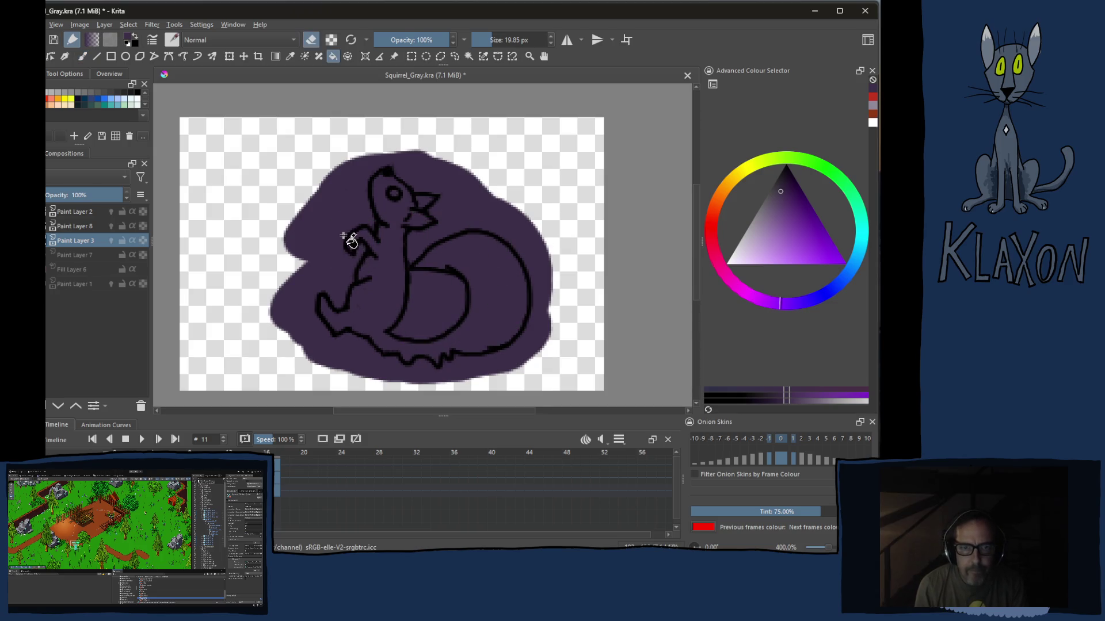
left_click(332, 240)
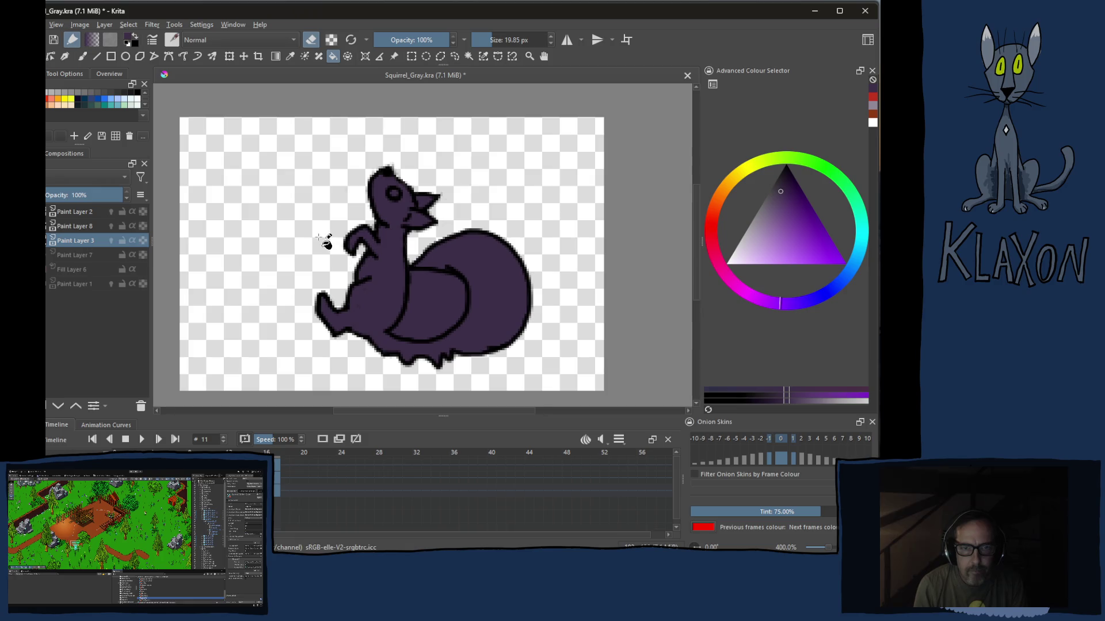
left_click(432, 296)
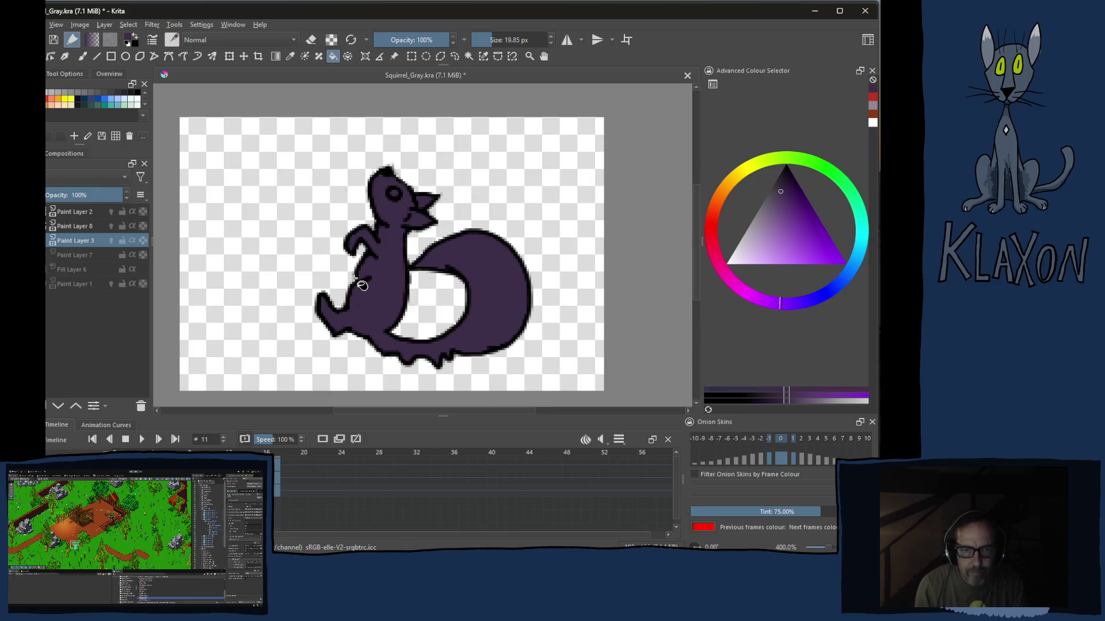
key("b")
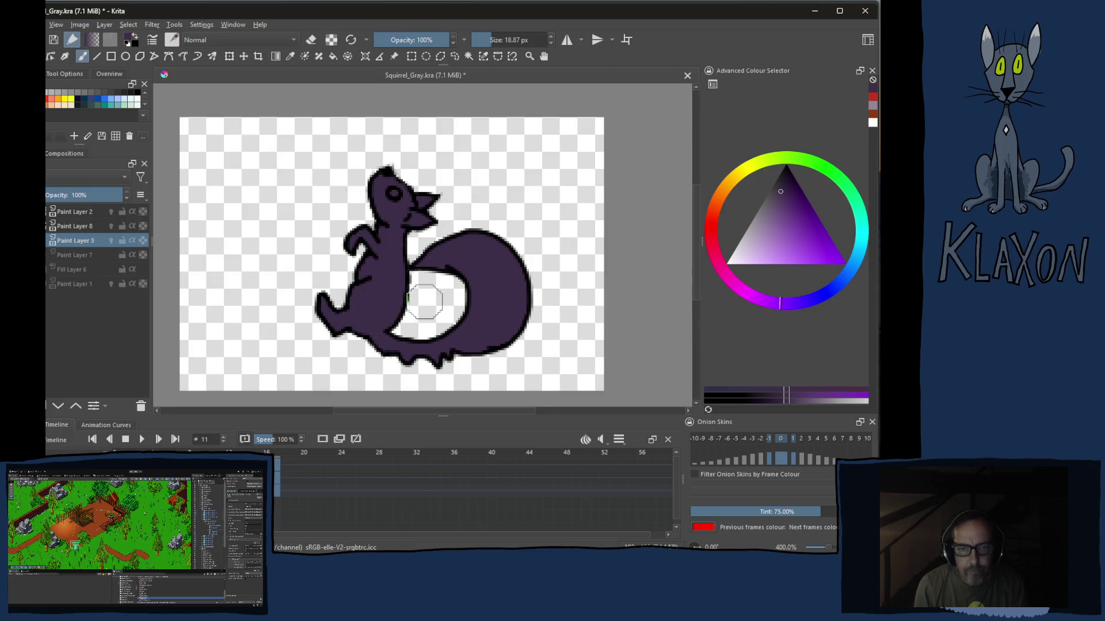
right_click(400, 251)
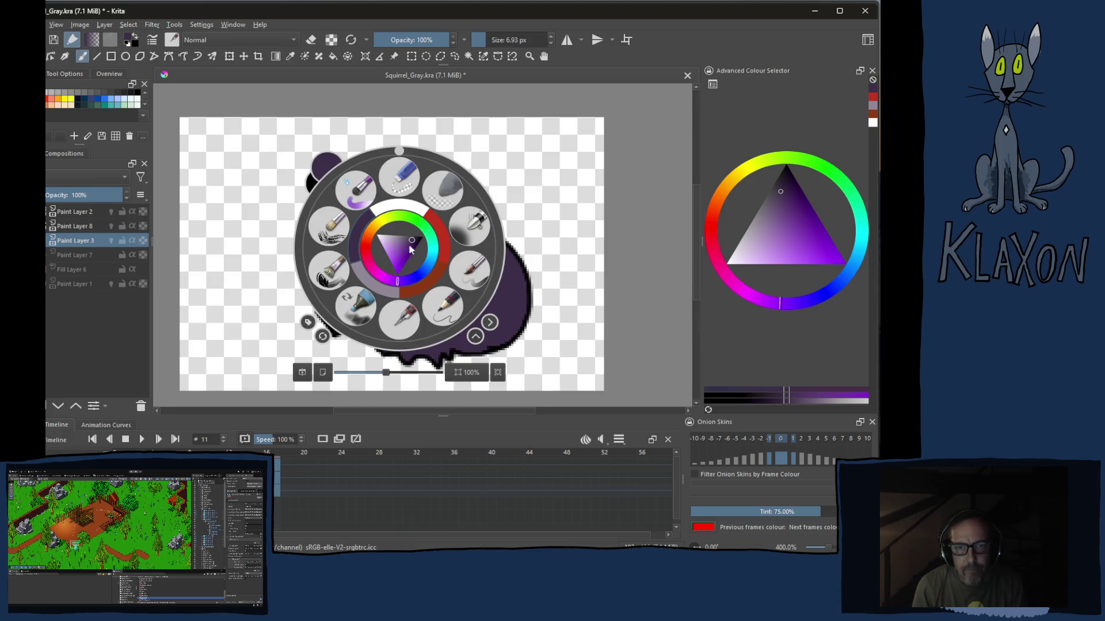
Pick red-orange and brush it along the squirrel's chest, legs and tail underside
left_click(429, 280)
scroll(406, 260, "up", 2)
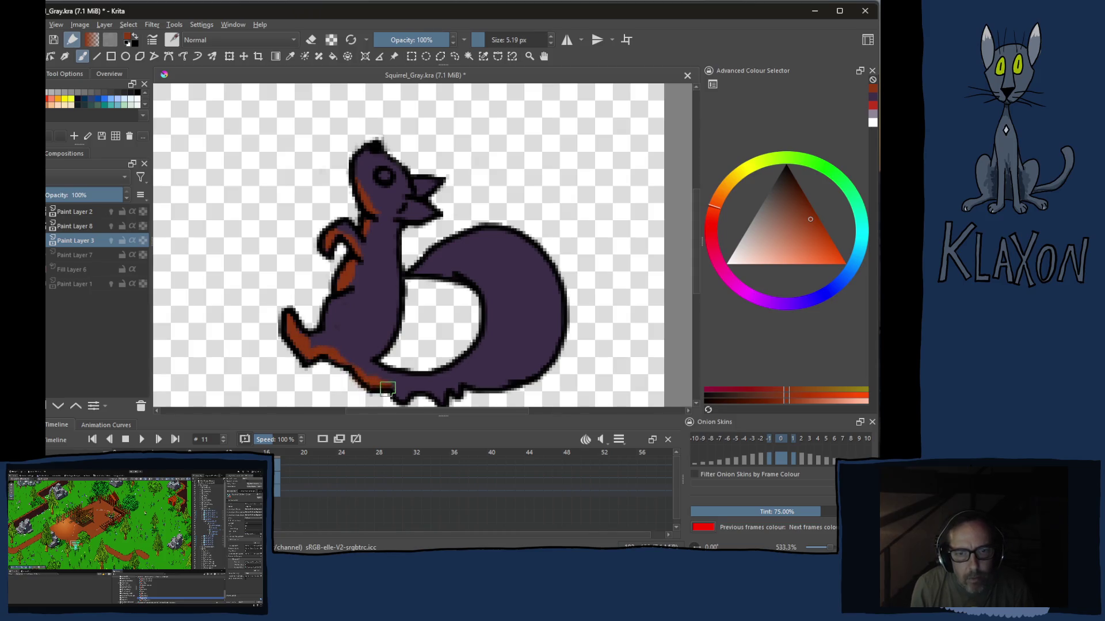
left_click_drag(424, 391, 425, 378)
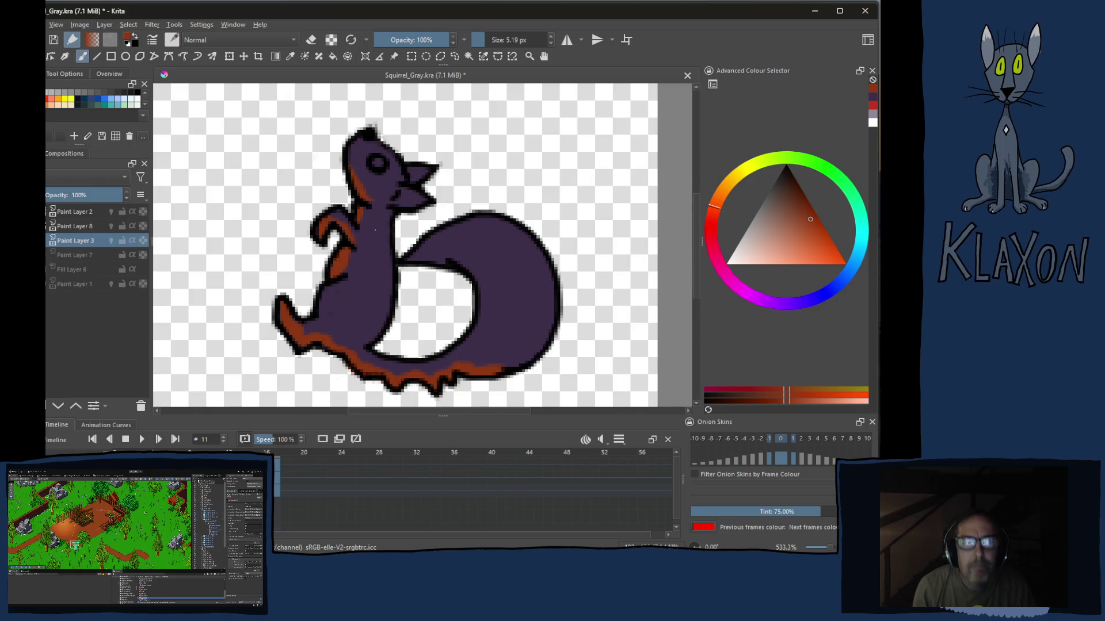
right_click(369, 204)
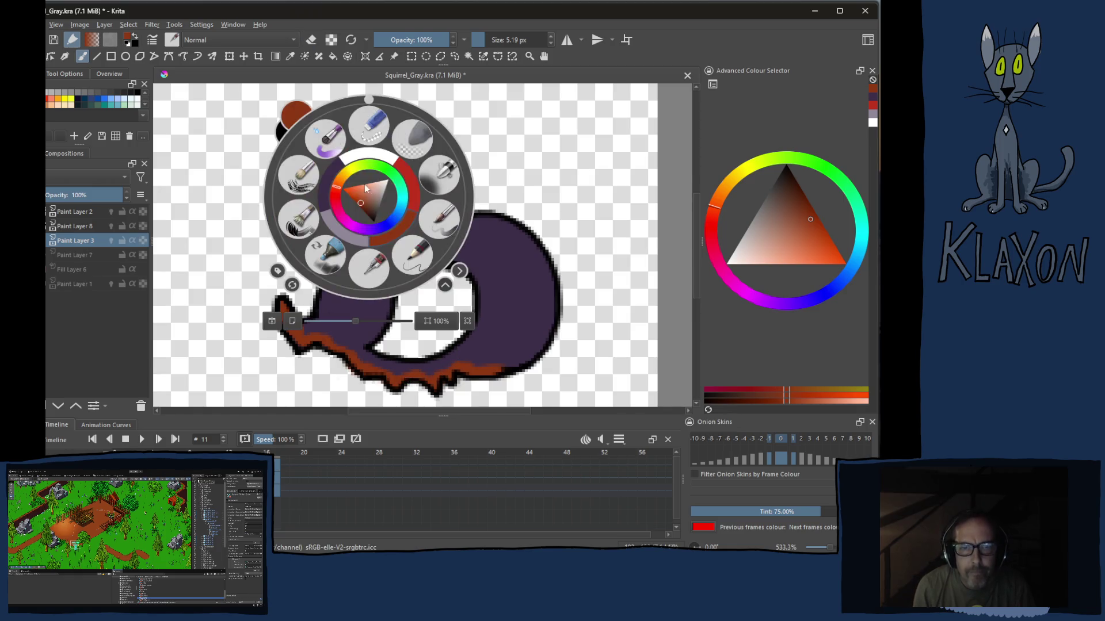
Paint light purple accents on the eye ring and inner ear, undoing the stray neck stroke
left_click(343, 235)
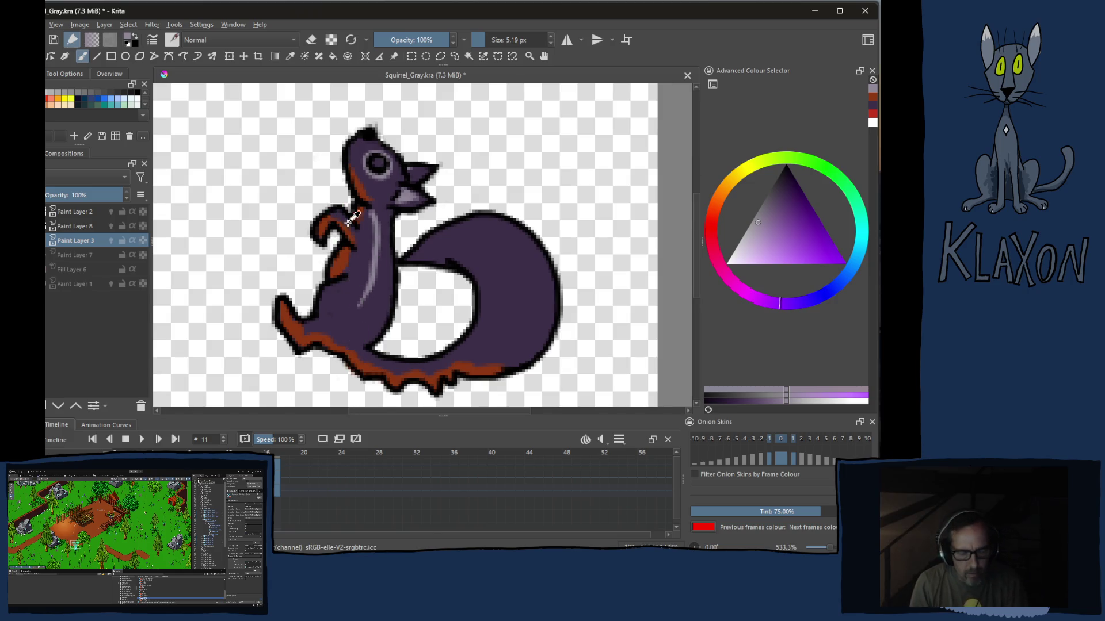
key("ctrl+z")
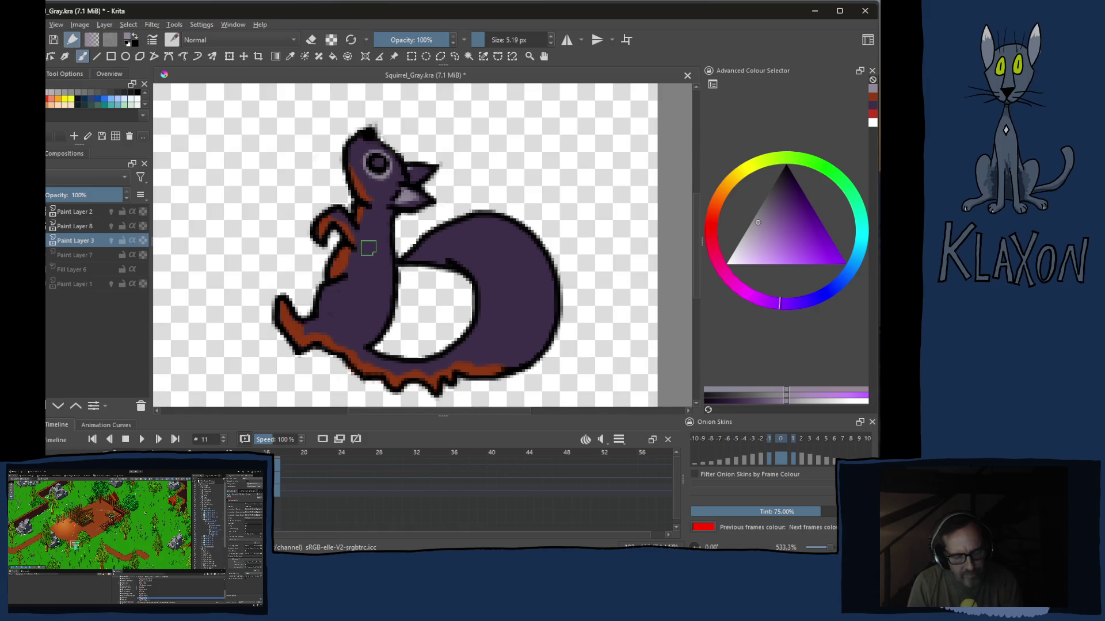
key("ctrl+bracketleft")
key("ctrl+bracketleft")
Try several pale purple strokes along the squirrel's back, undoing each and rotating the canvas for a better angle
key("ctrl+bracketleft")
key("ctrl+bracketleft")
key("ctrl+bracketleft")
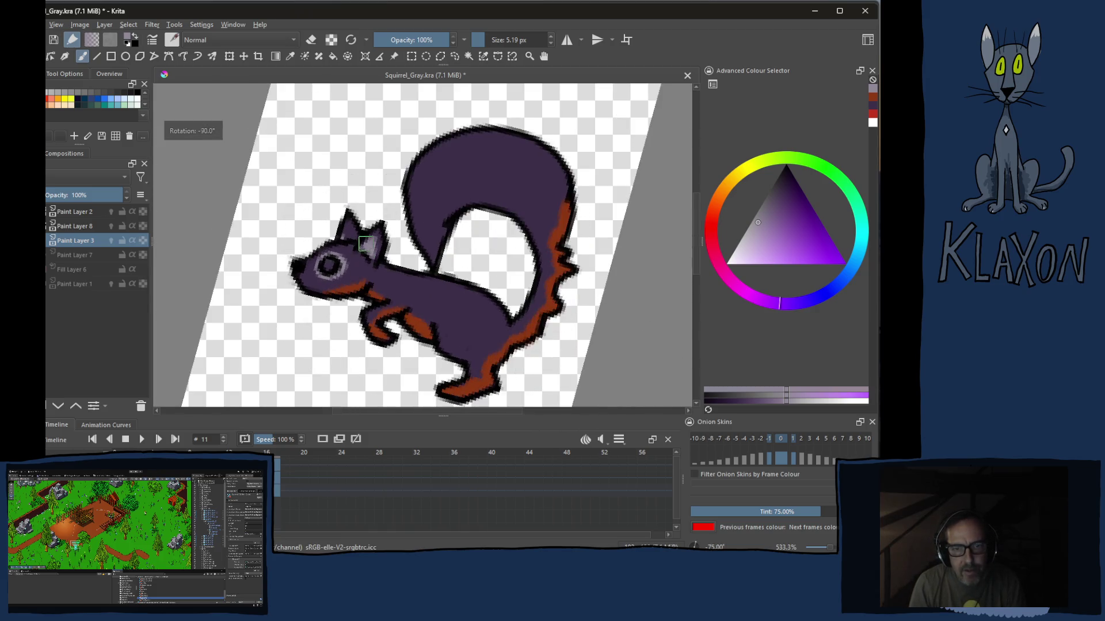
key("ctrl+bracketleft")
key("ctrl+bracketleft")
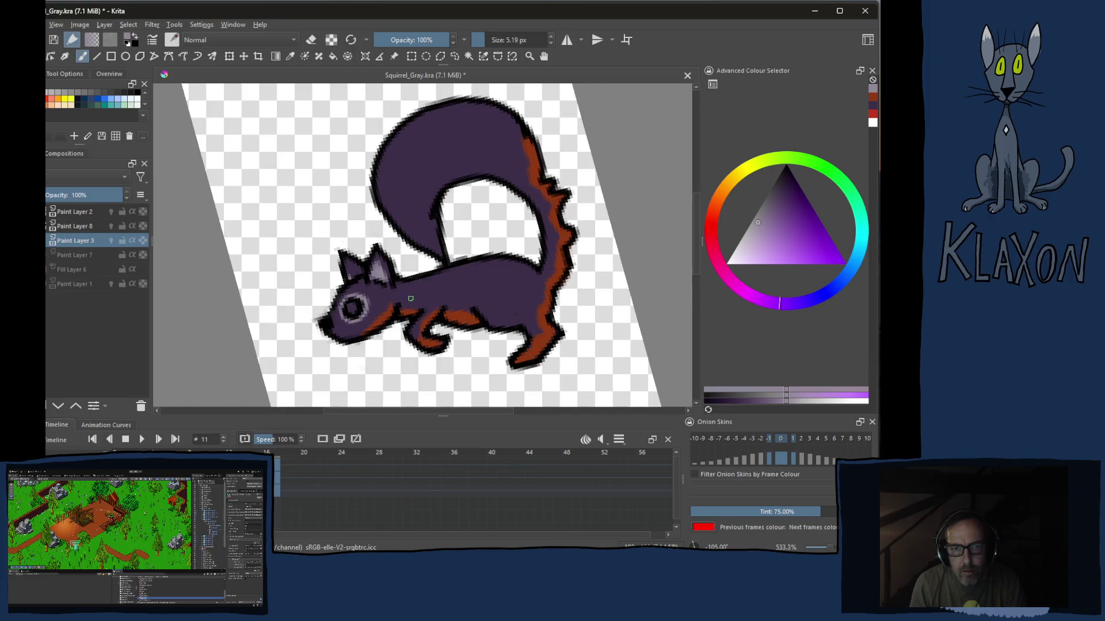
left_click_drag(412, 299, 509, 275)
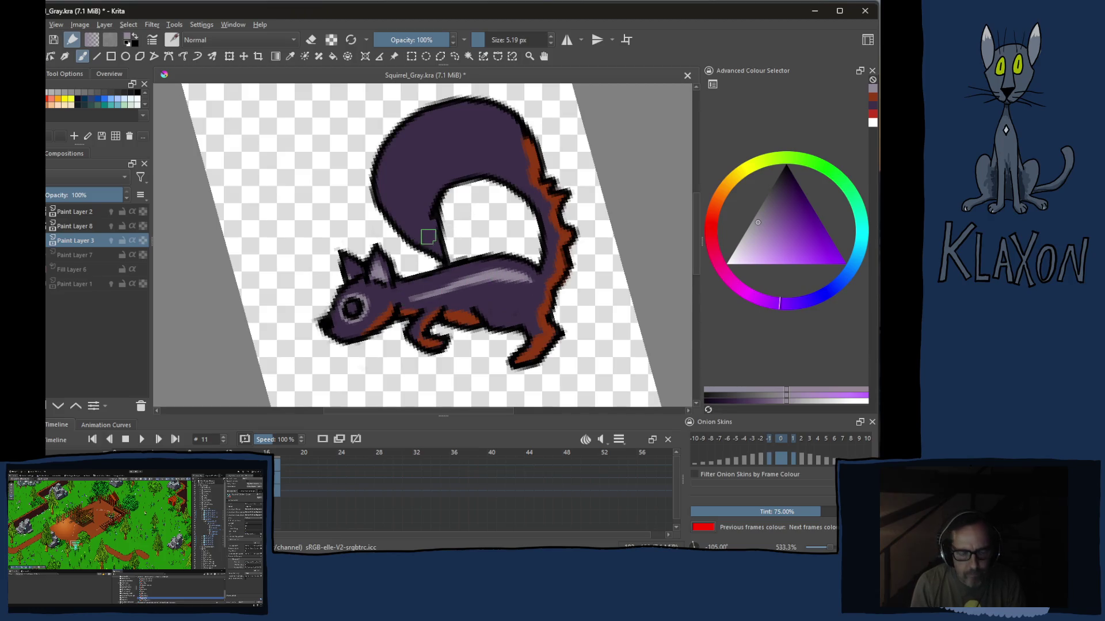
key("ctrl+z")
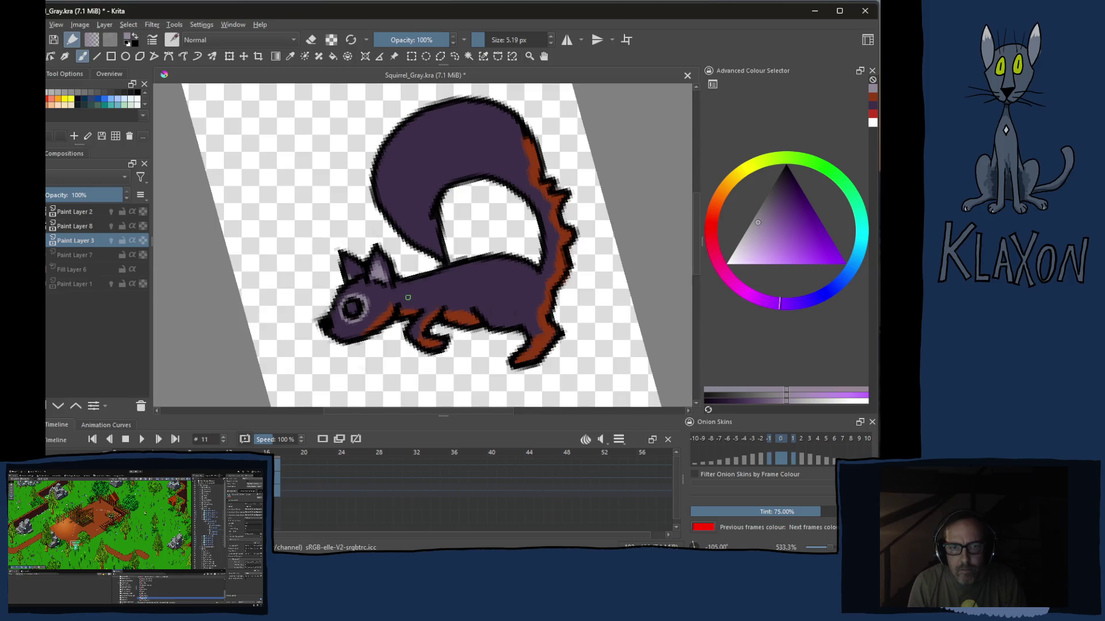
left_click_drag(403, 298, 547, 287)
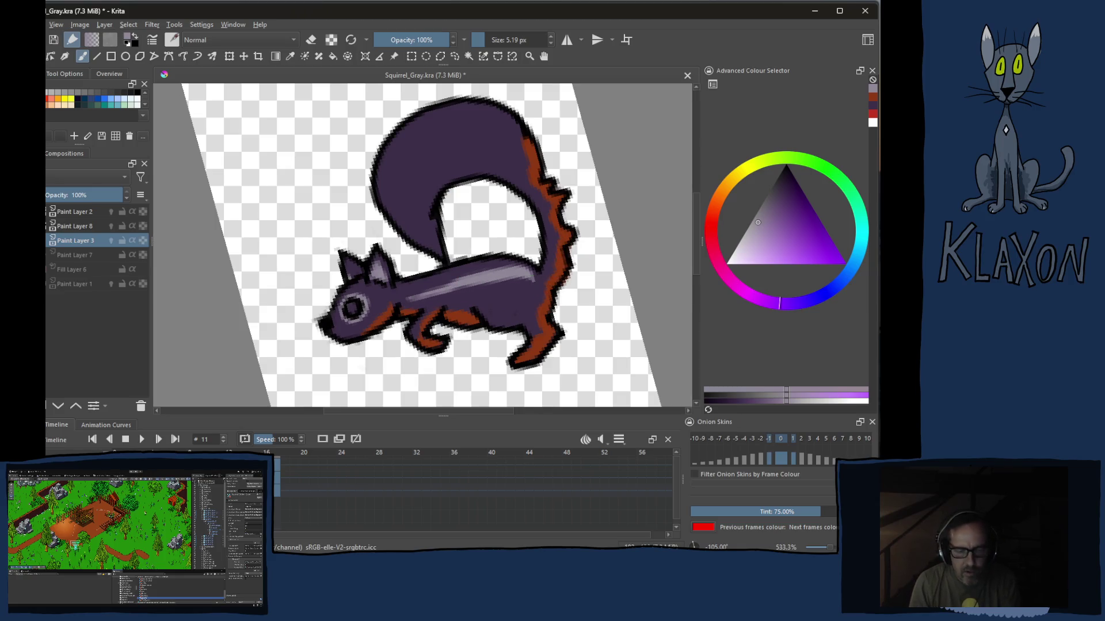
key("ctrl+z")
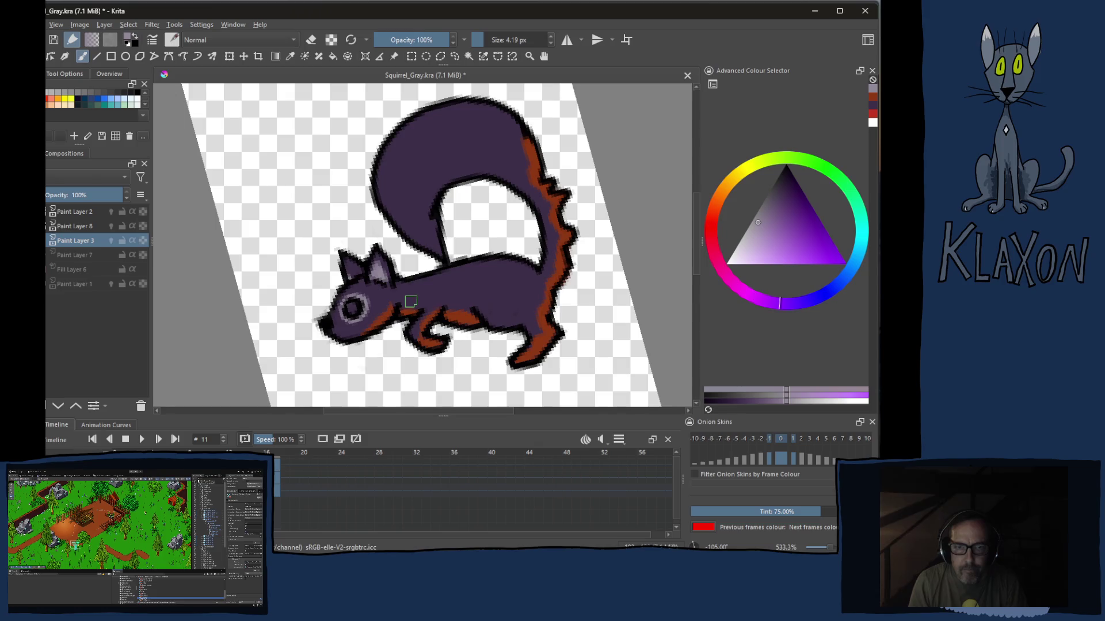
left_click_drag(406, 299, 551, 289)
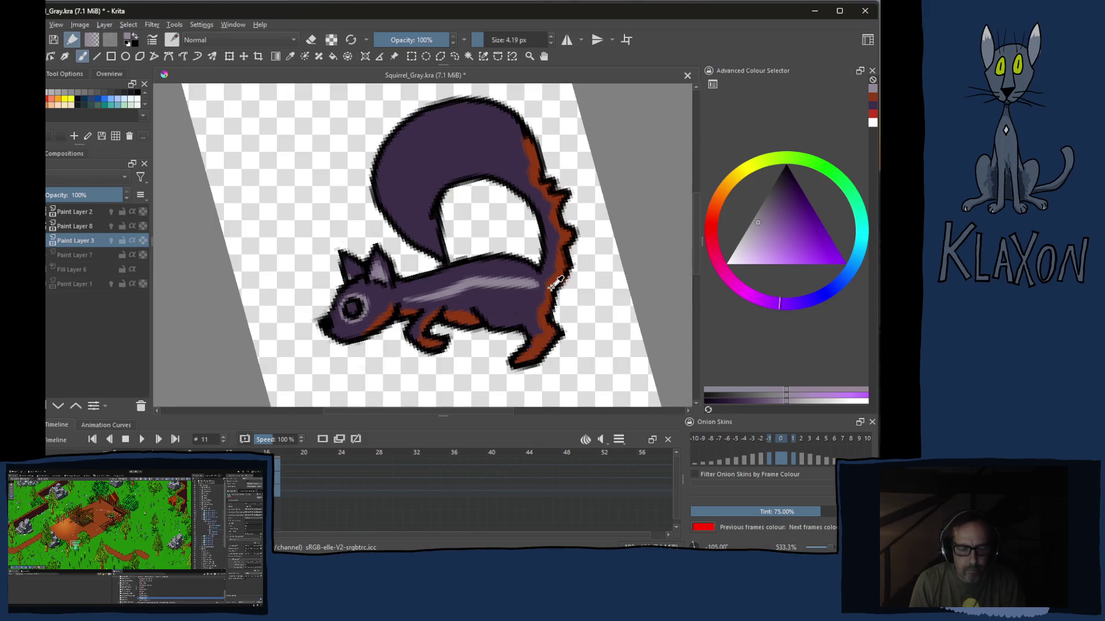
key("ctrl+z")
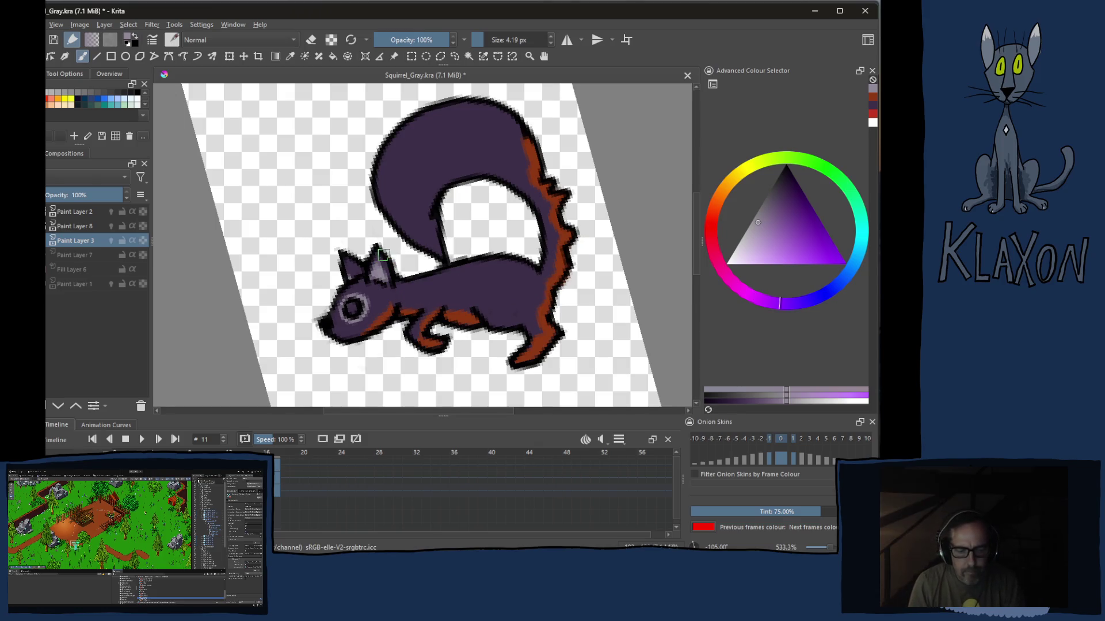
key("ctrl+bracketleft")
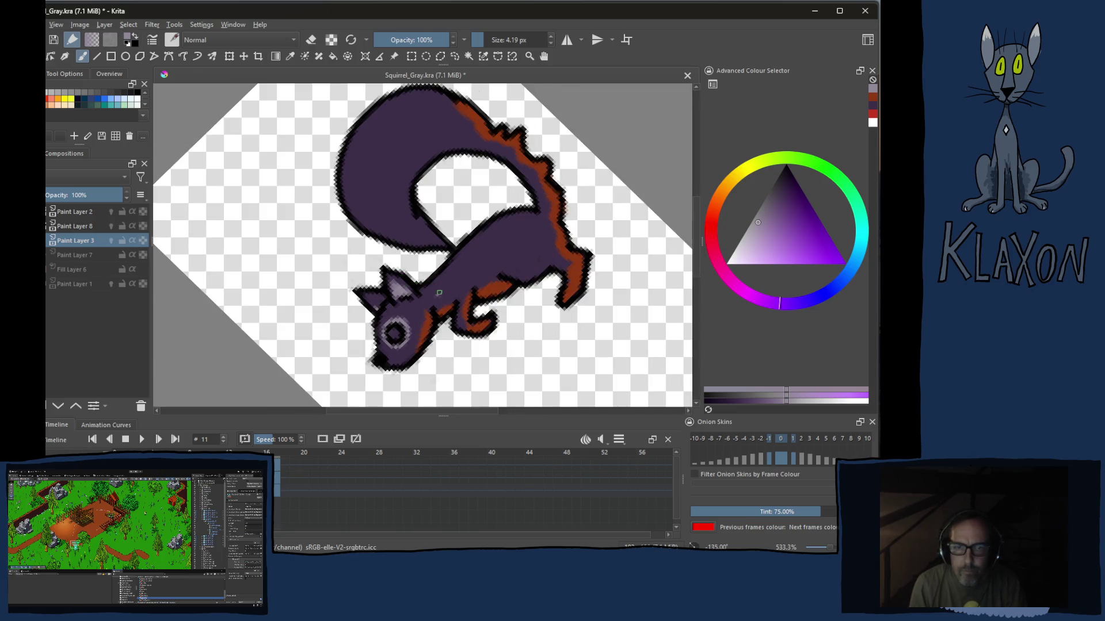
left_click_drag(447, 292, 535, 246)
key("ctrl+bracketleft")
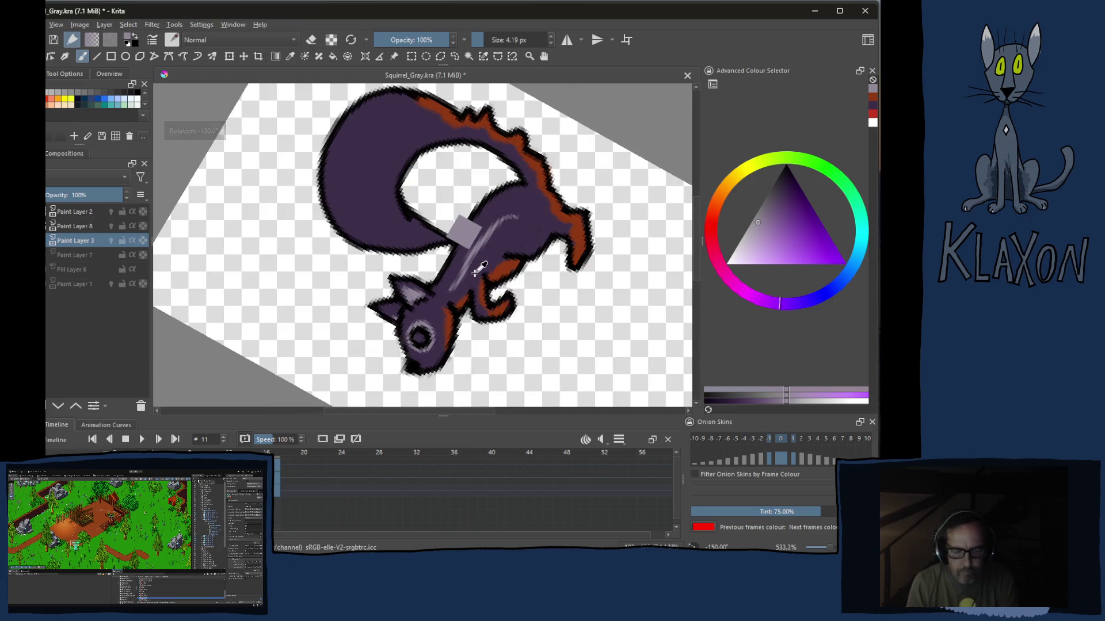
key("ctrl+z")
left_click_drag(444, 291, 505, 217)
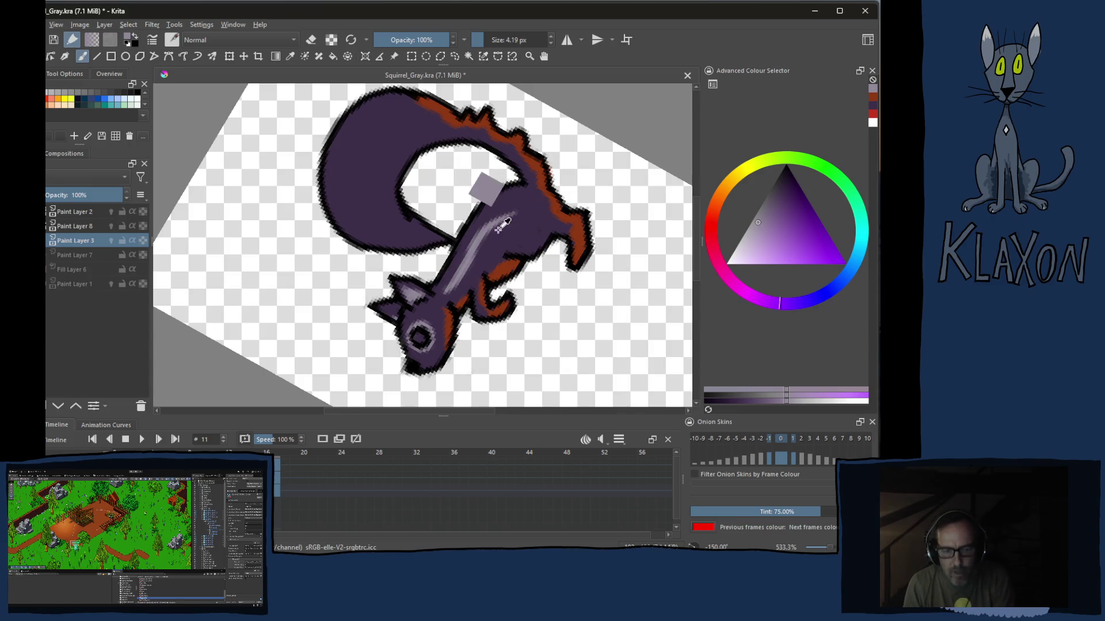
key("ctrl+z")
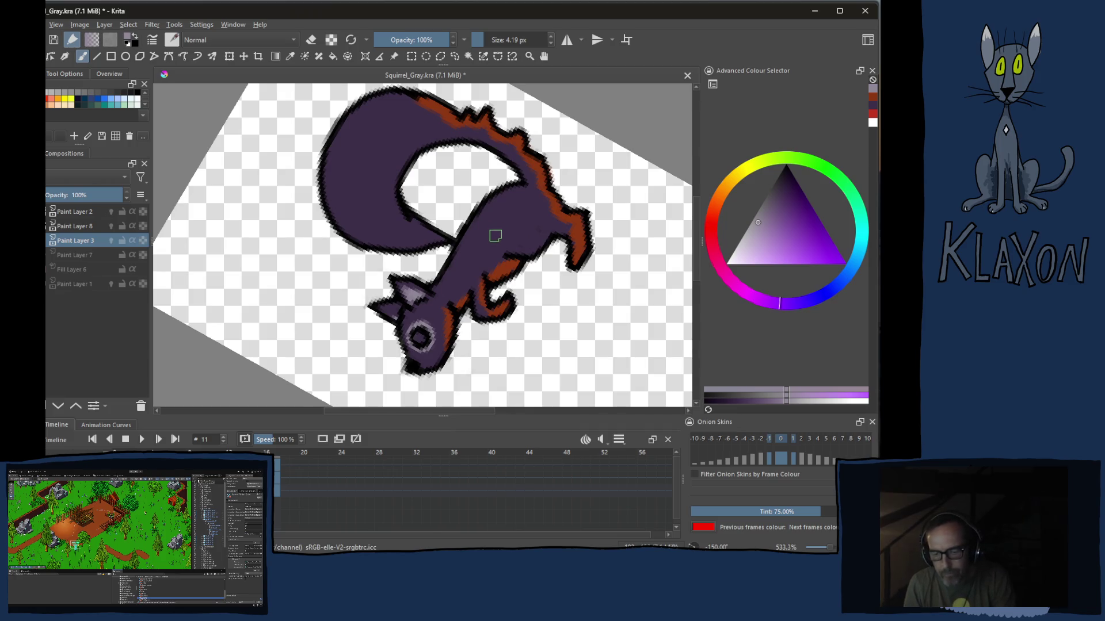
After checking frame 10, land a pale stripe from head to mid-back and reset the canvas upright
key("Left")
key("Right")
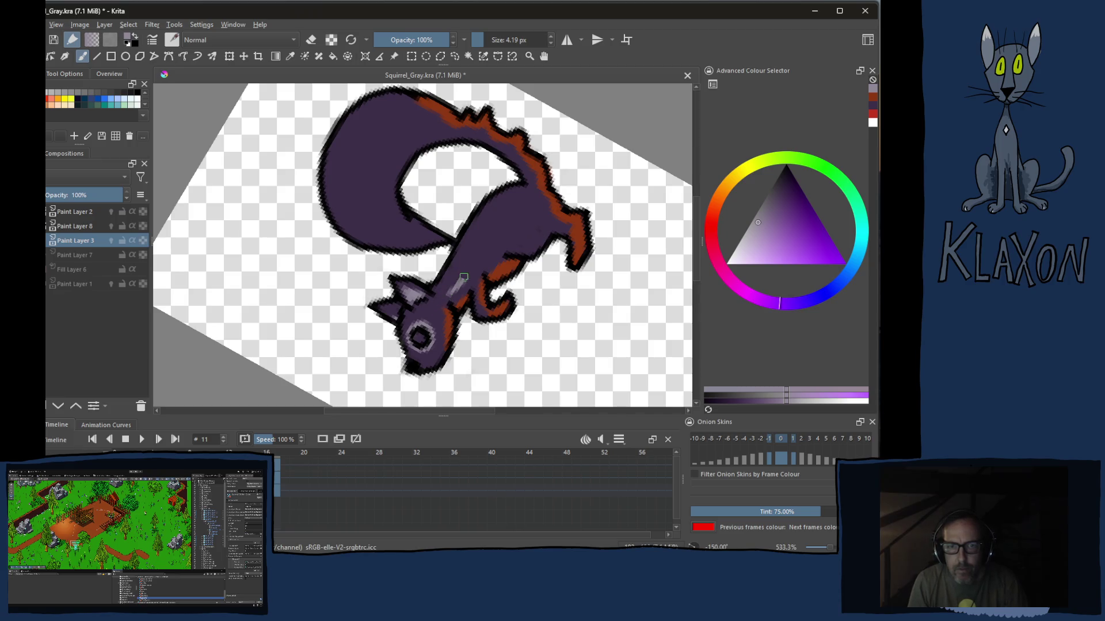
left_click_drag(447, 295, 551, 211)
key("ctrl+z")
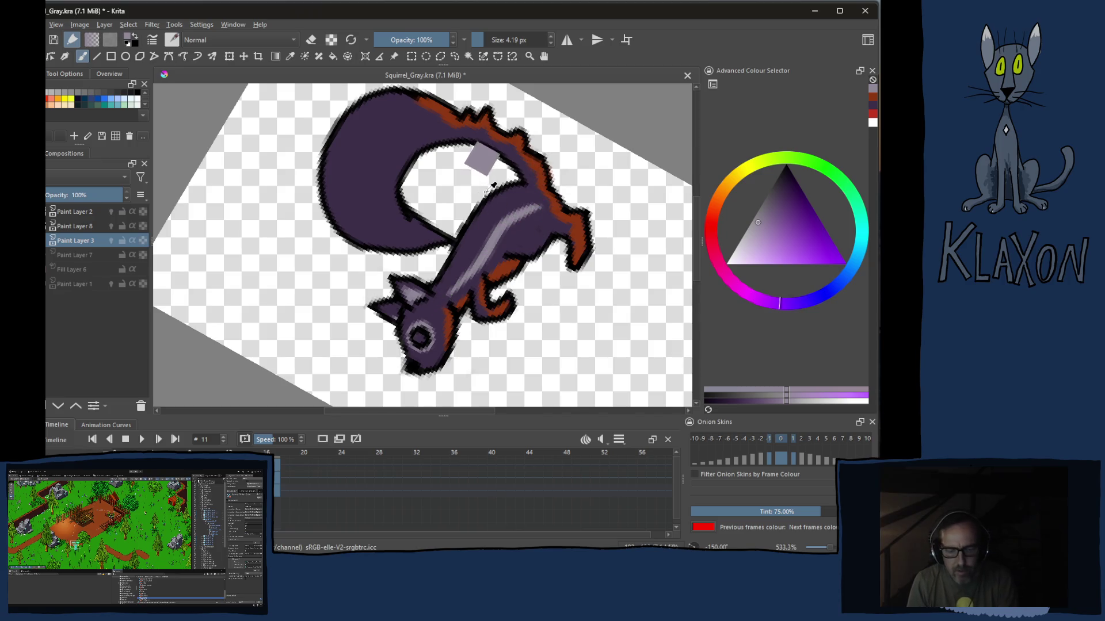
key("ctrl+z")
left_click_drag(453, 291, 539, 195)
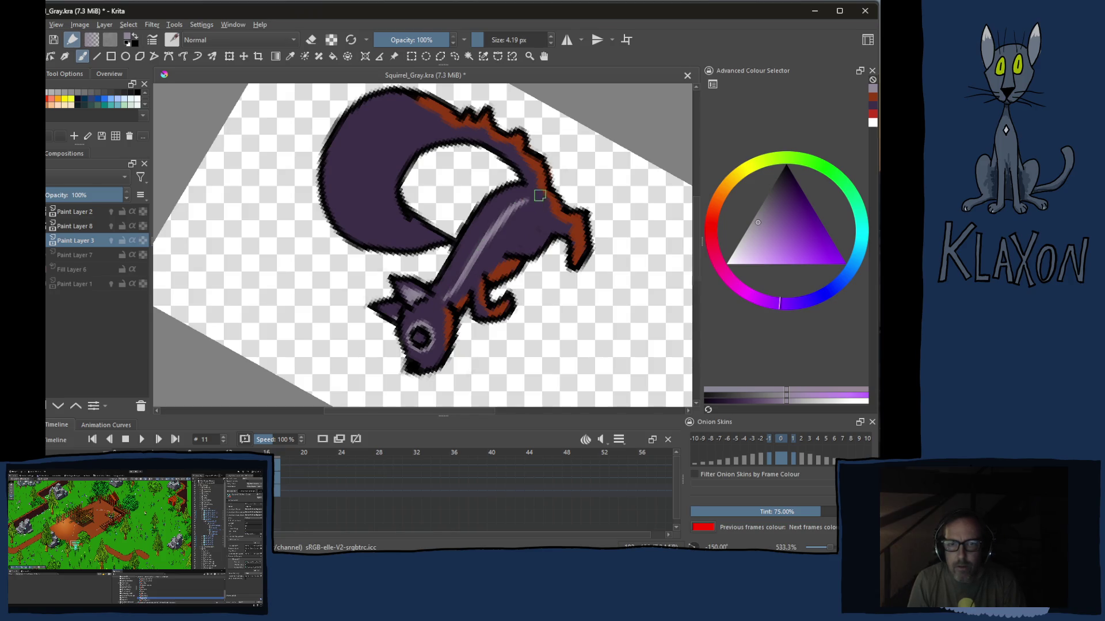
key("ctrl+z")
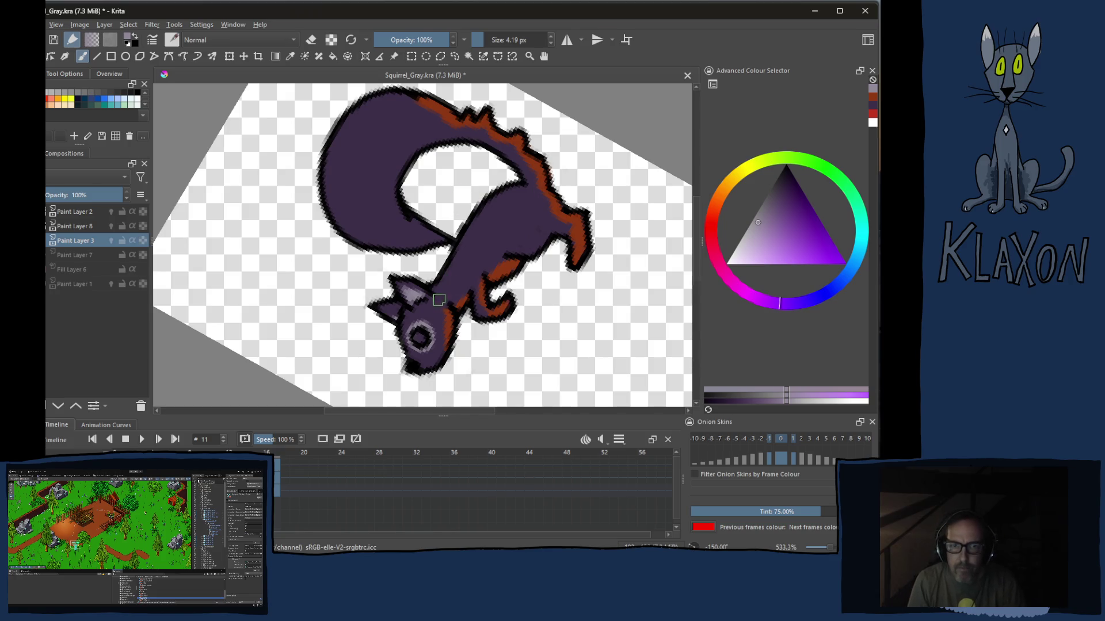
left_click_drag(440, 296, 537, 204)
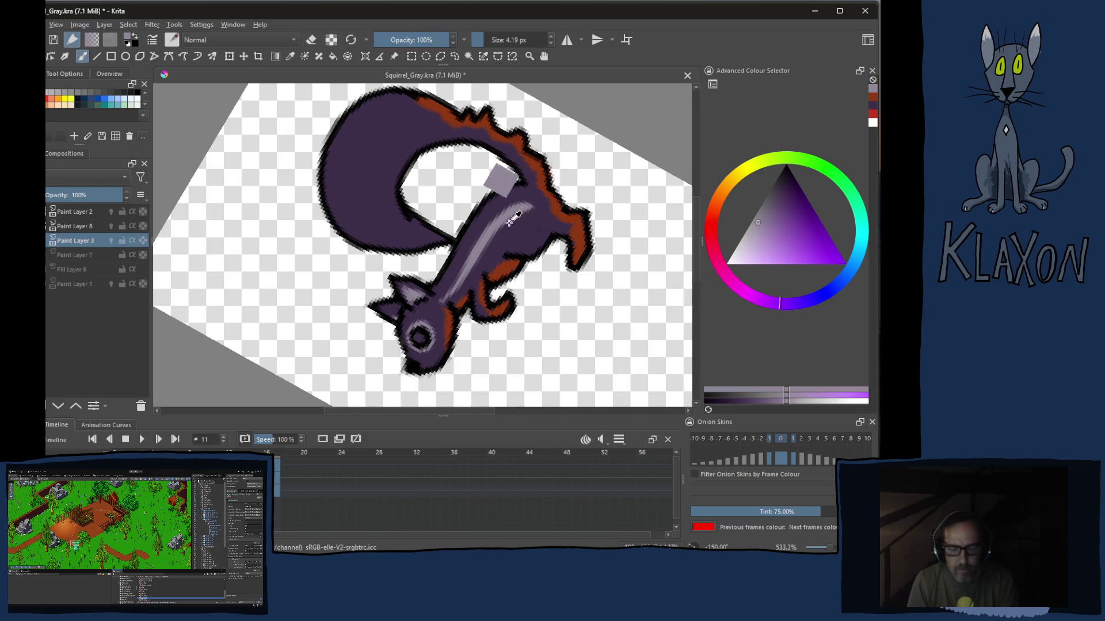
key("ctrl+z")
mouse_move(444, 296)
left_mouse_down()
mouse_move(481, 239)
mouse_move(535, 207)
left_mouse_up()
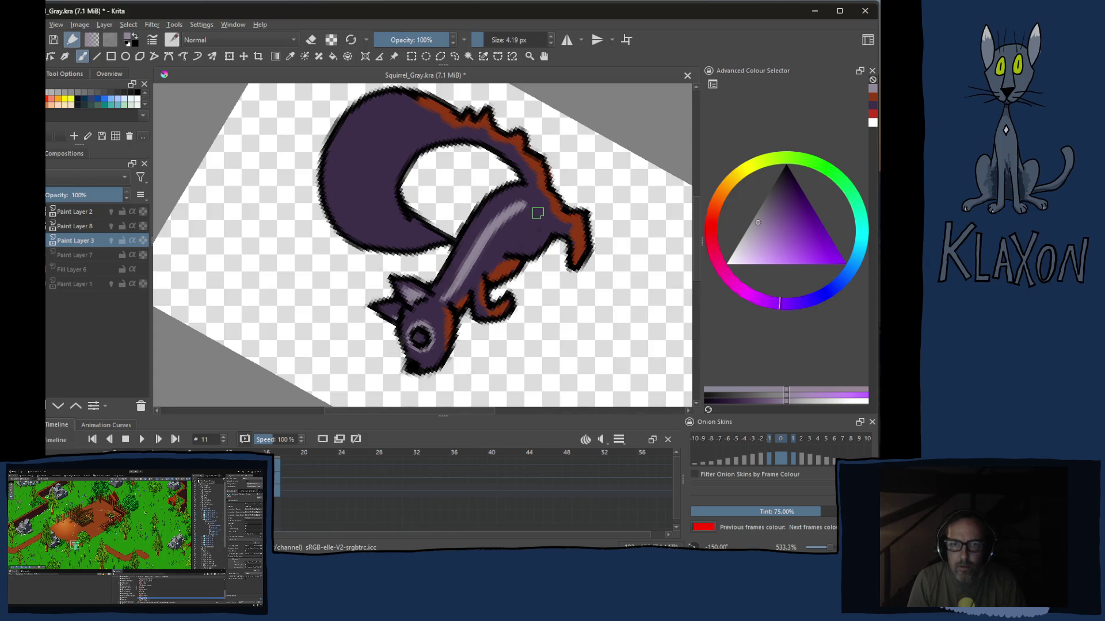
key("5")
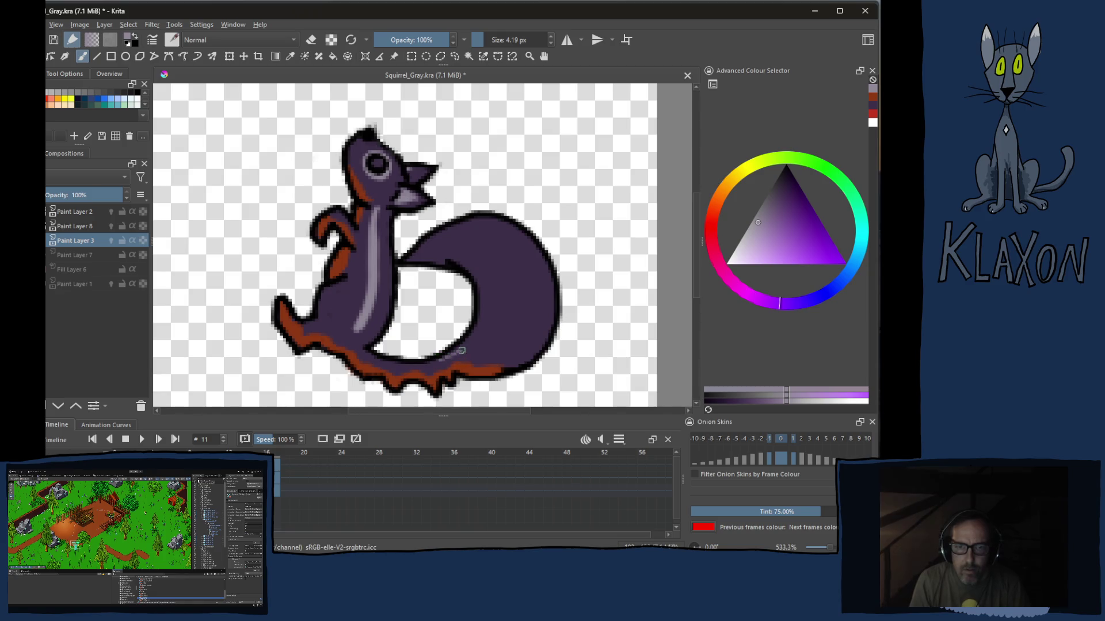
Paint a pale lavender stripe along the curled tail, fixing a stray mark, then step to the neighbouring frame
left_click_drag(442, 360, 492, 231)
left_click_drag(473, 297, 473, 326)
key("ctrl+z")
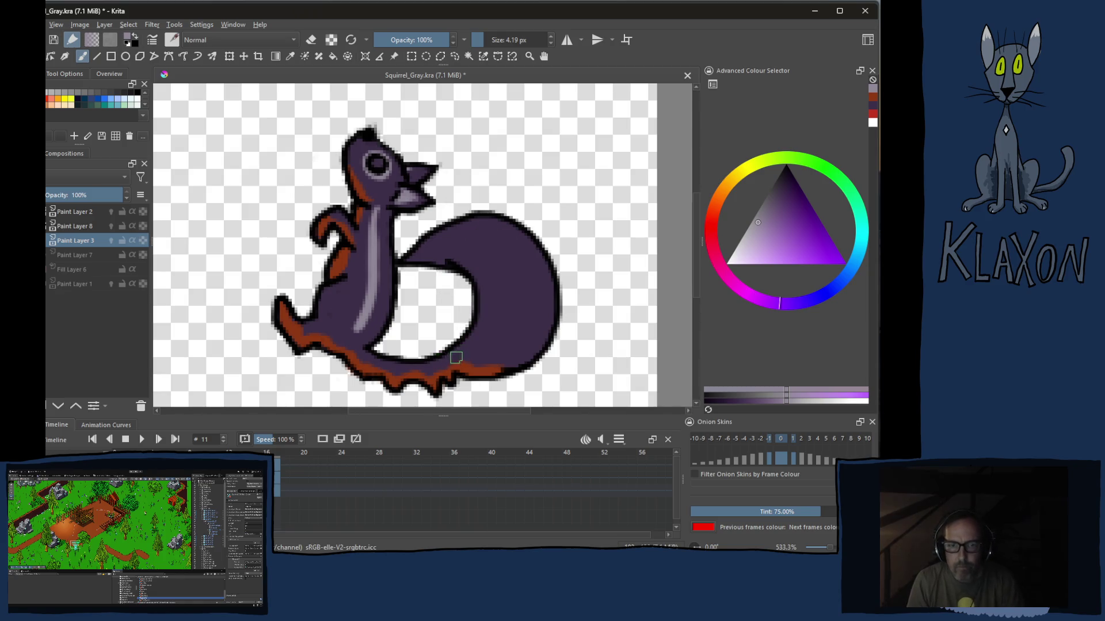
left_click_drag(442, 366, 490, 251)
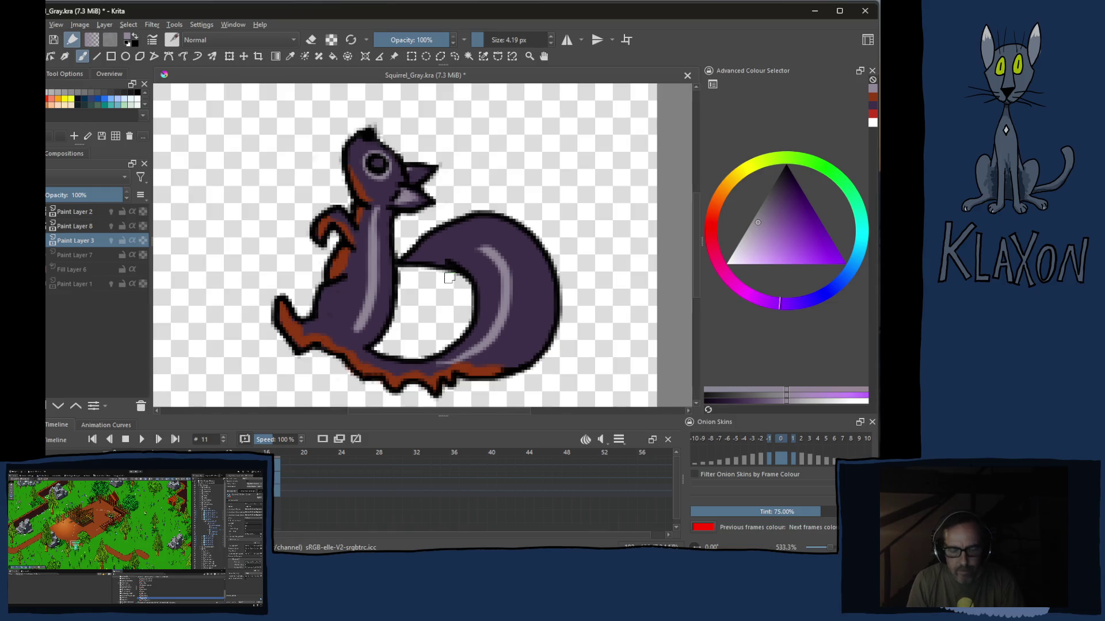
key("Right")
key("Right")
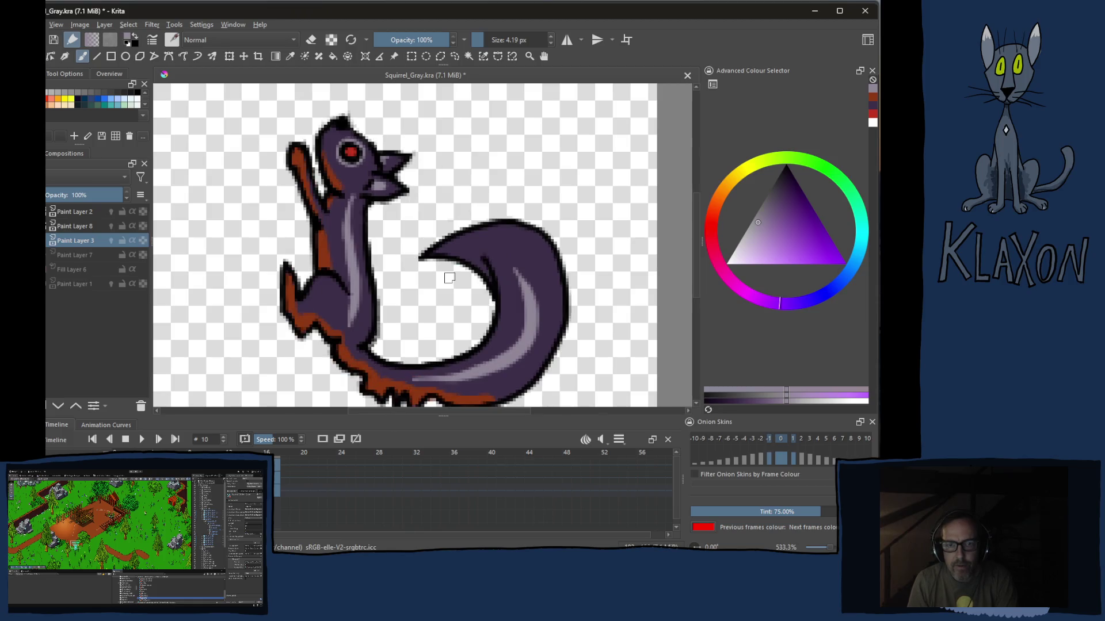
Move to frame 12, showing the uncoloured upright squirrel with a raised paw
key("Right")
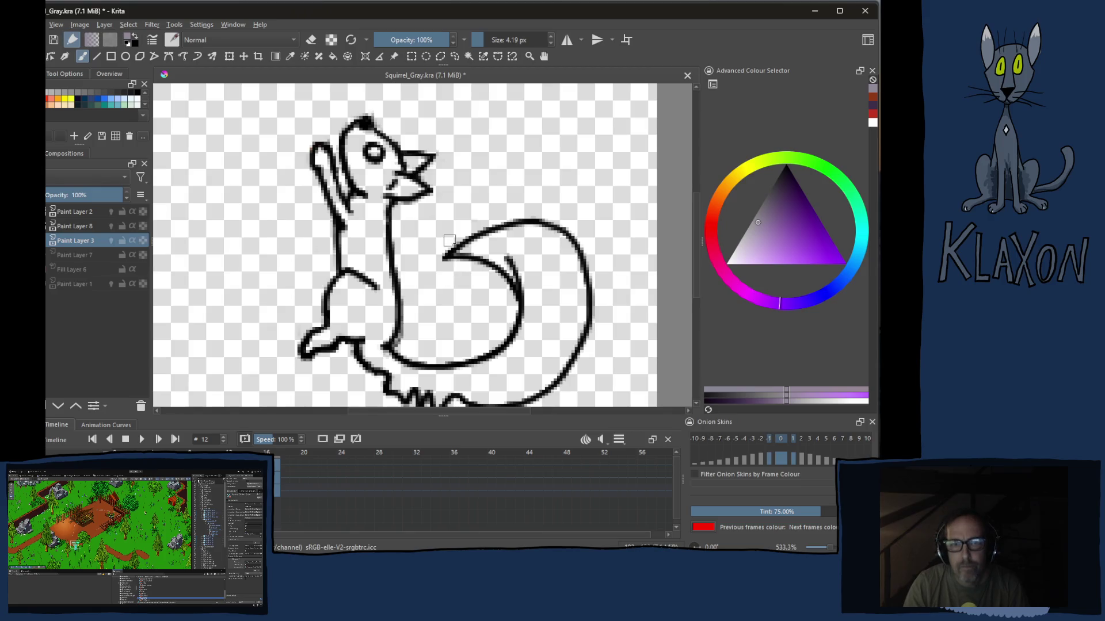
scroll(449, 278, "down", 1)
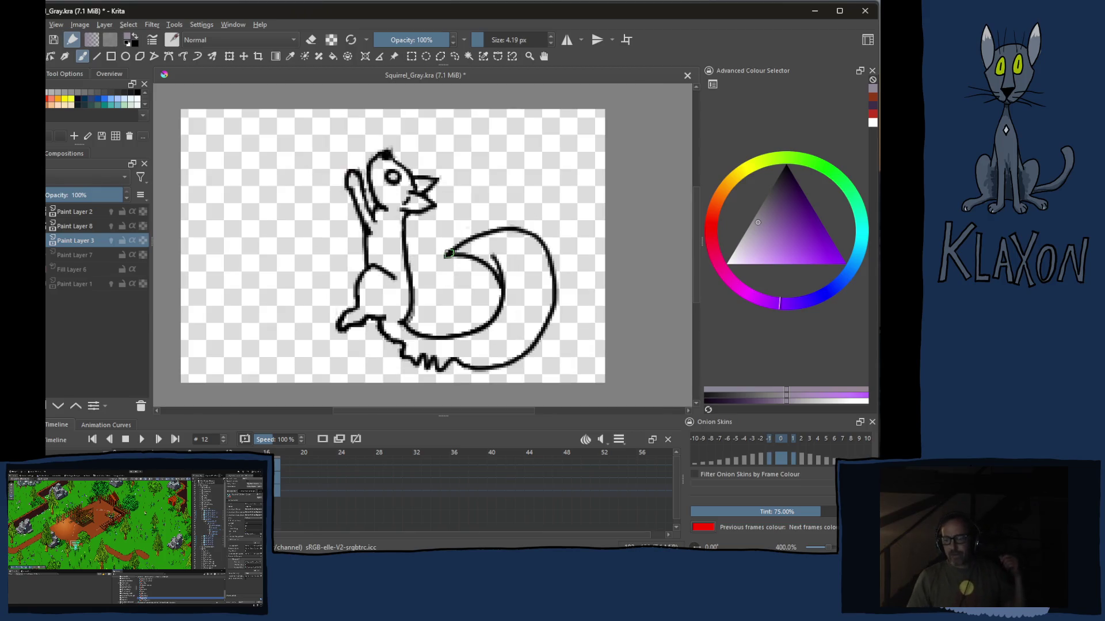
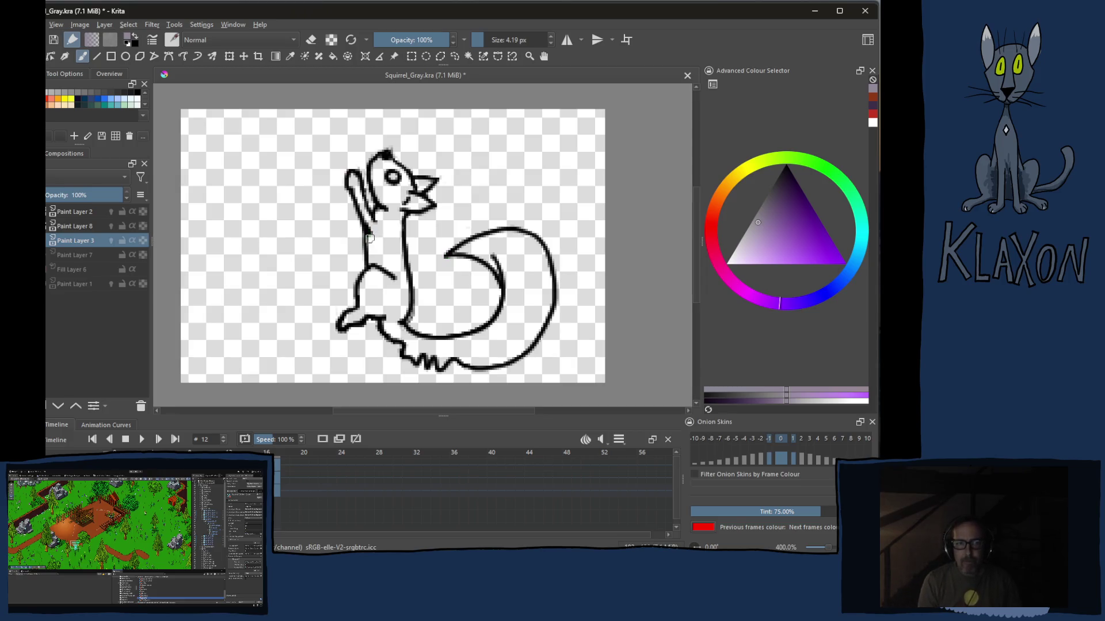
Block in dark purple over the squirrel's head, body and lower body with a large brush
right_click(342, 233)
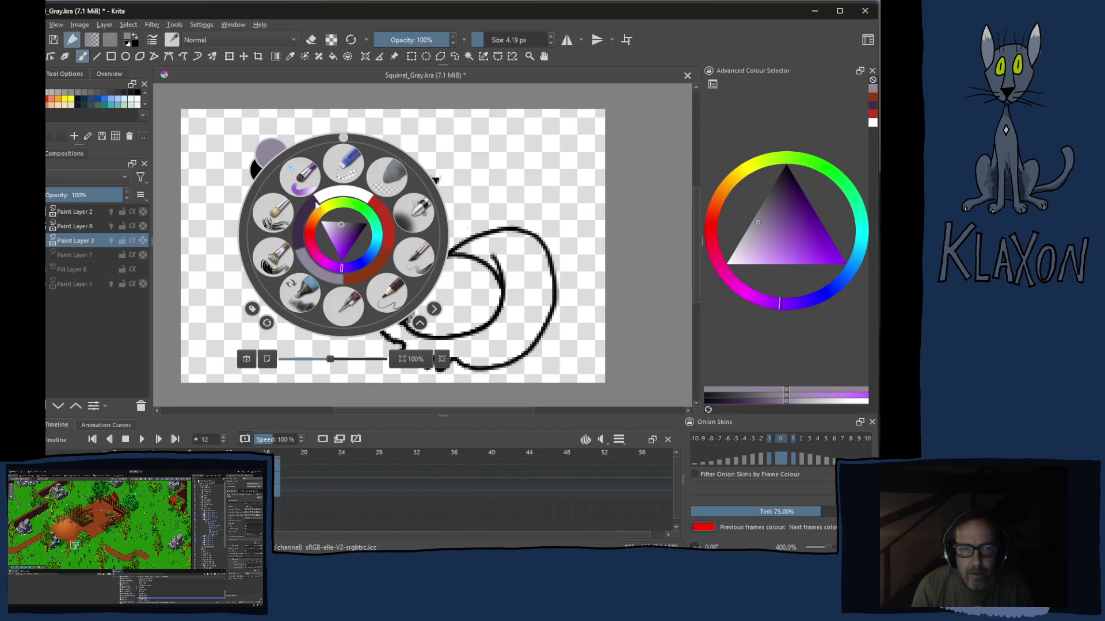
left_click(307, 223)
mouse_move(389, 168)
left_mouse_down()
mouse_move(379, 199)
mouse_move(406, 164)
mouse_move(345, 198)
mouse_move(349, 300)
mouse_move(456, 345)
mouse_move(518, 354)
mouse_move(562, 311)
mouse_move(535, 208)
mouse_move(442, 196)
mouse_move(414, 250)
mouse_move(484, 259)
mouse_move(397, 298)
mouse_move(463, 278)
mouse_move(431, 286)
left_mouse_up()
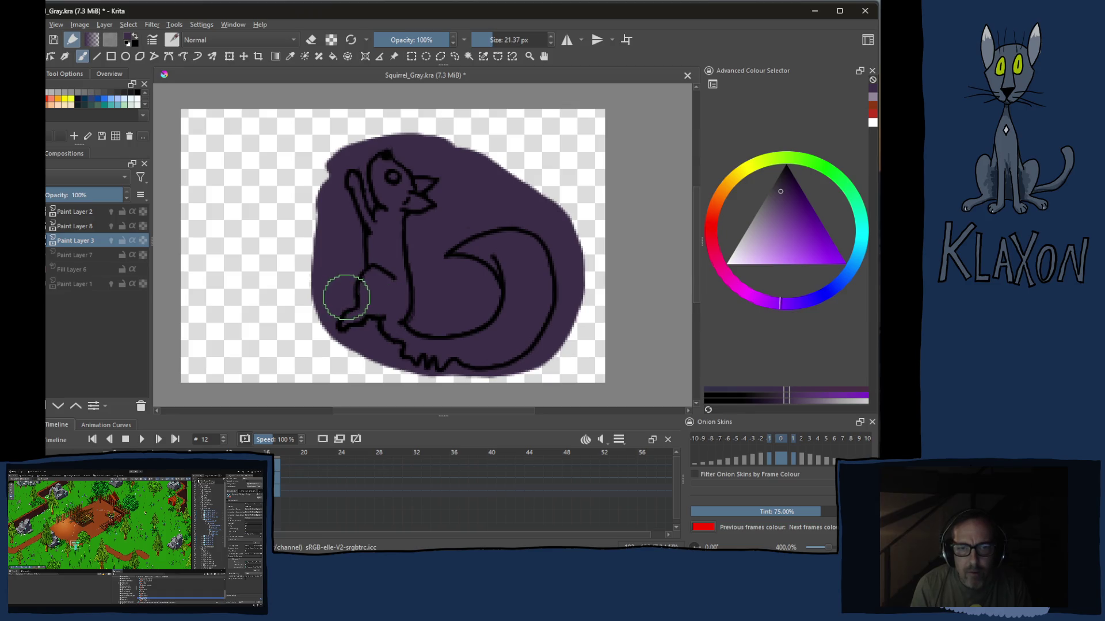
key("bracketleft")
mouse_move(335, 335)
left_mouse_down()
mouse_move(363, 354)
mouse_move(427, 365)
mouse_move(544, 356)
left_mouse_up()
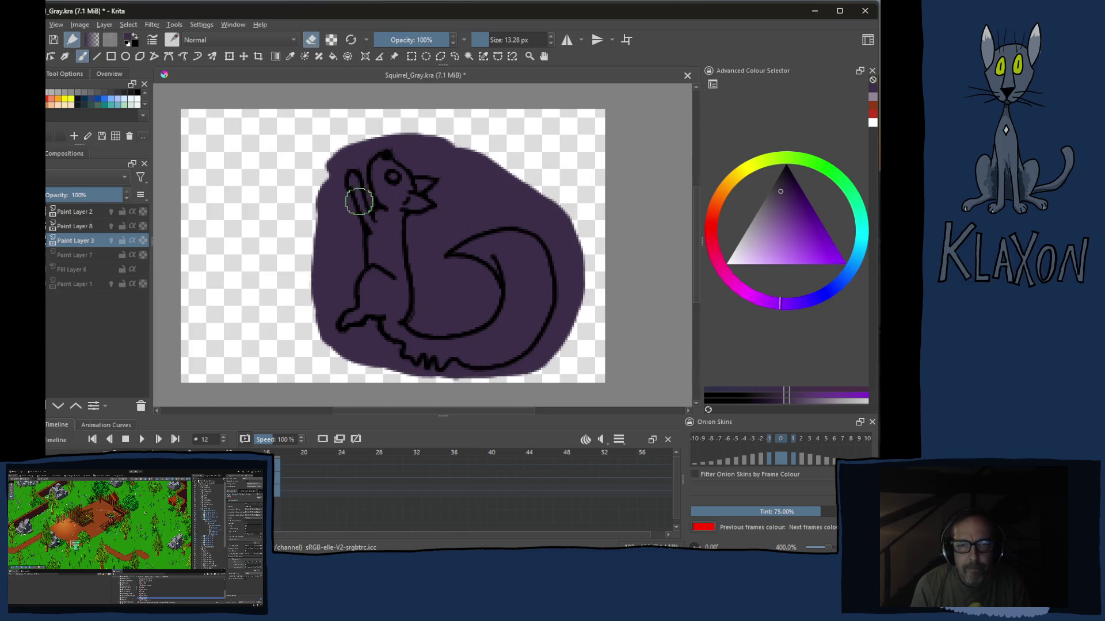
Erase the purple spilling outside the squirrel outline with the fill tool, then return to the brush
key("f")
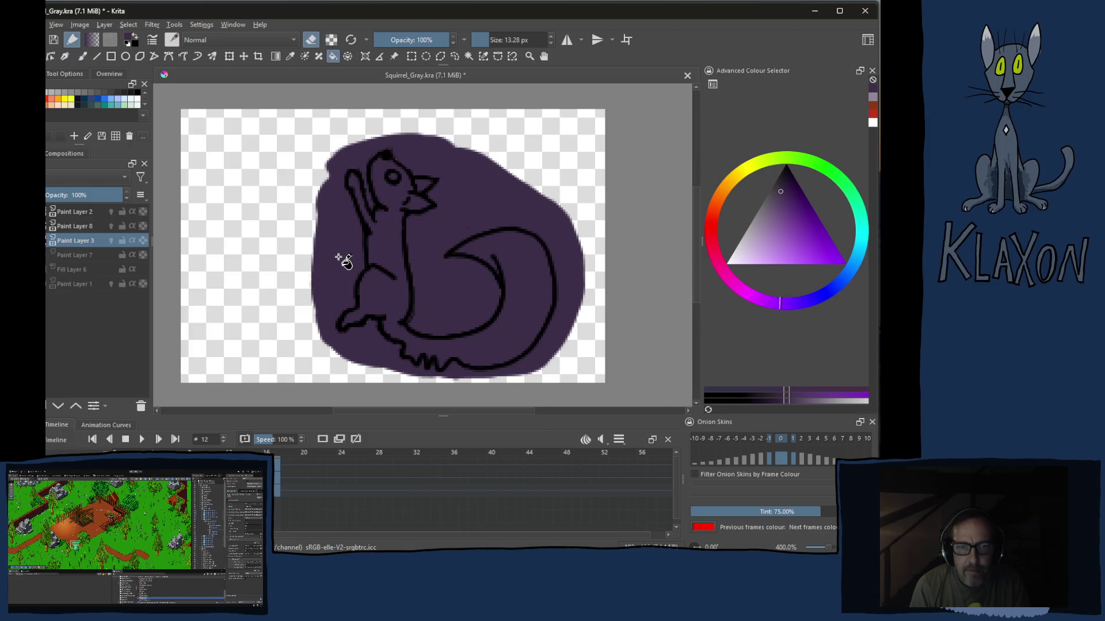
left_click(338, 261)
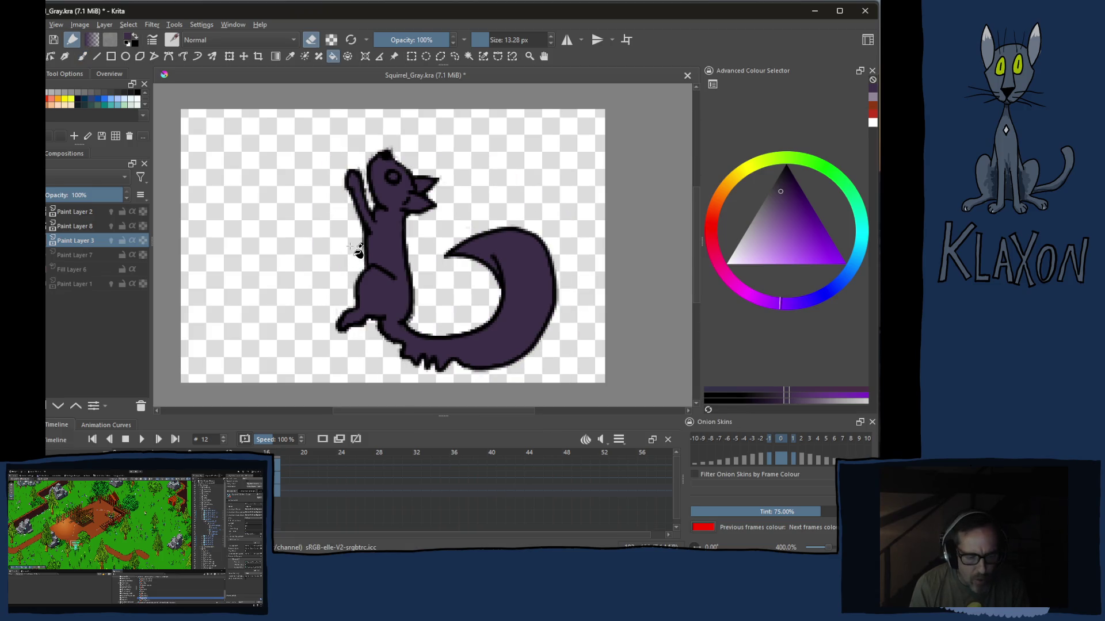
key("b")
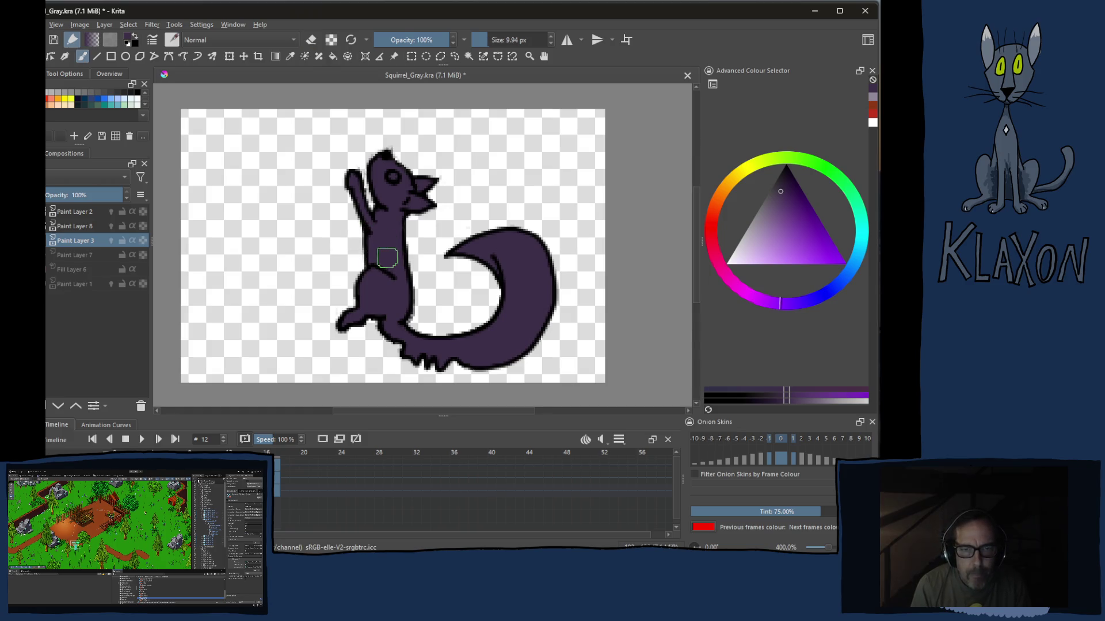
right_click(366, 241)
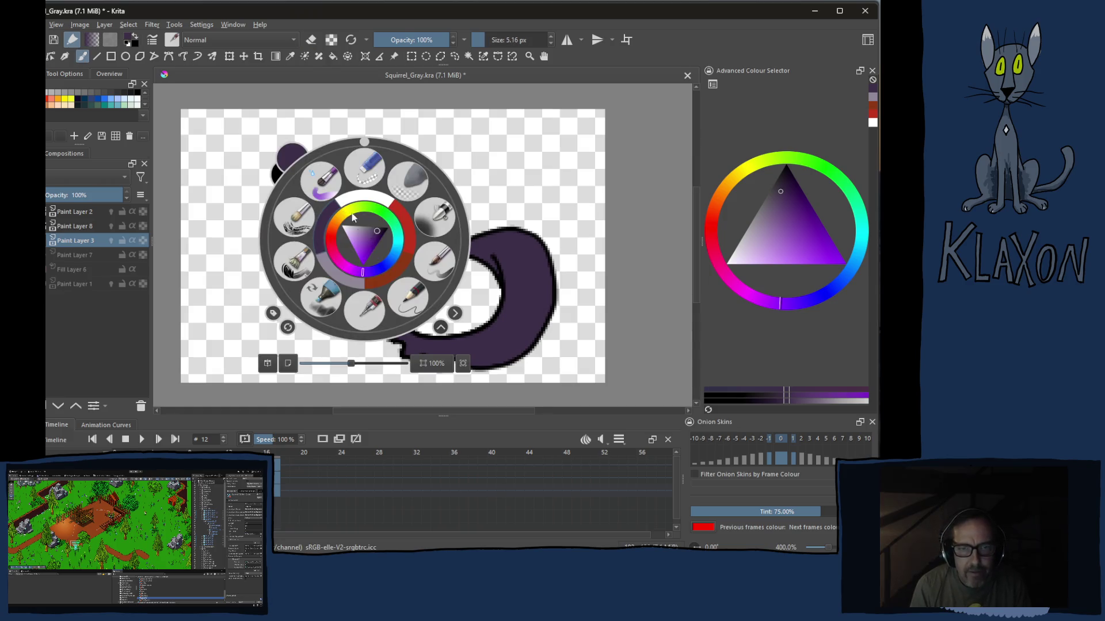
Brush rust orange-red down the squirrel's neck and chest, checking against the neighbouring frame
left_click(397, 272)
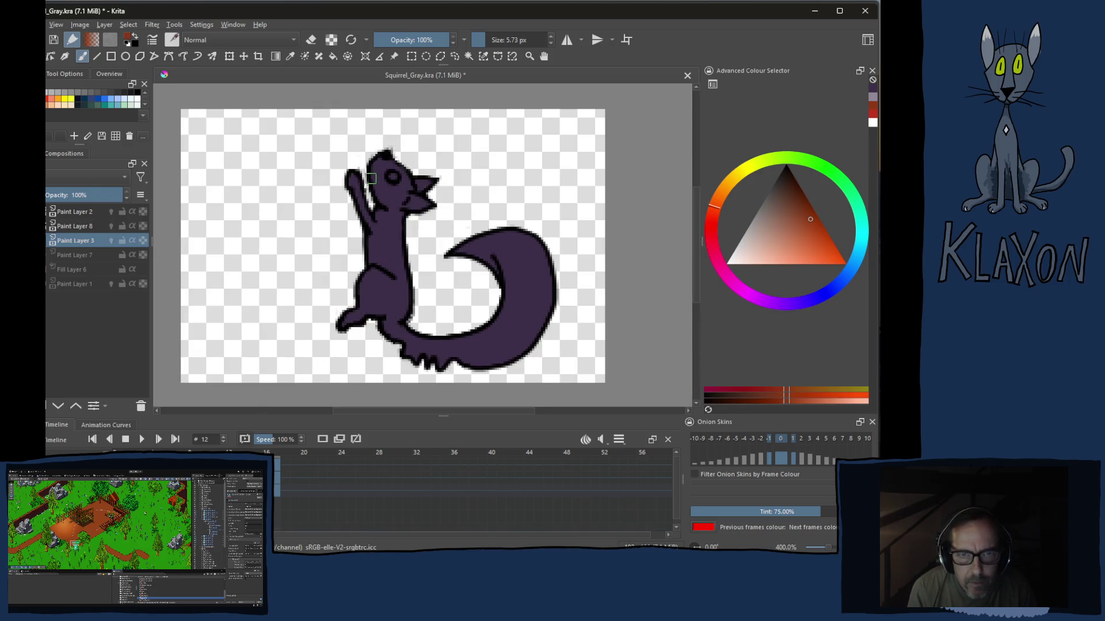
left_click_drag(377, 192, 383, 215)
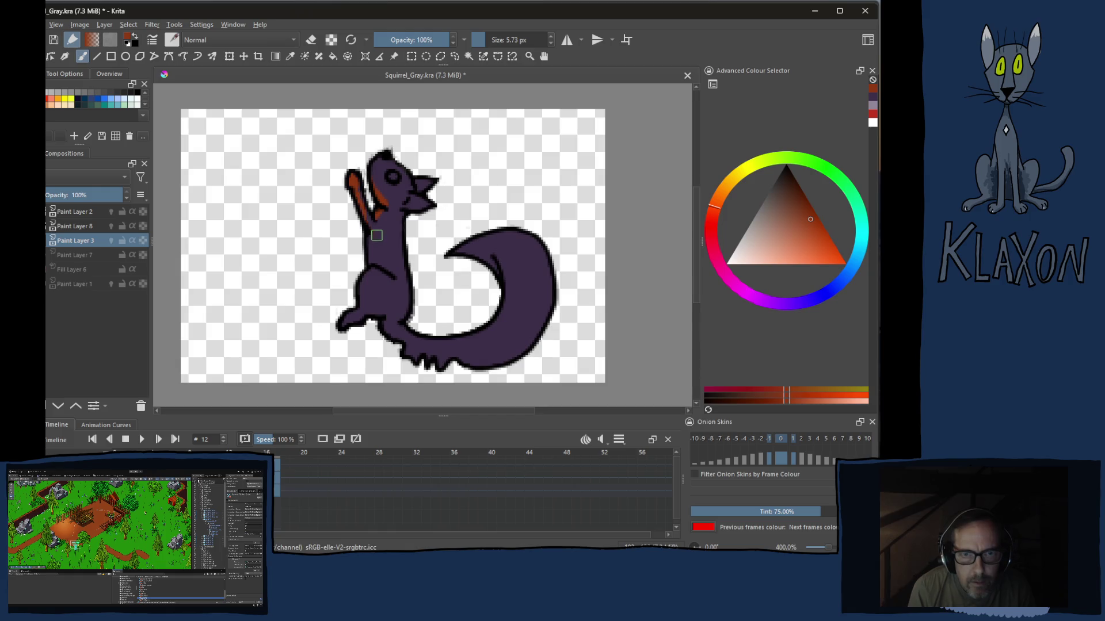
left_click_drag(373, 229, 375, 253)
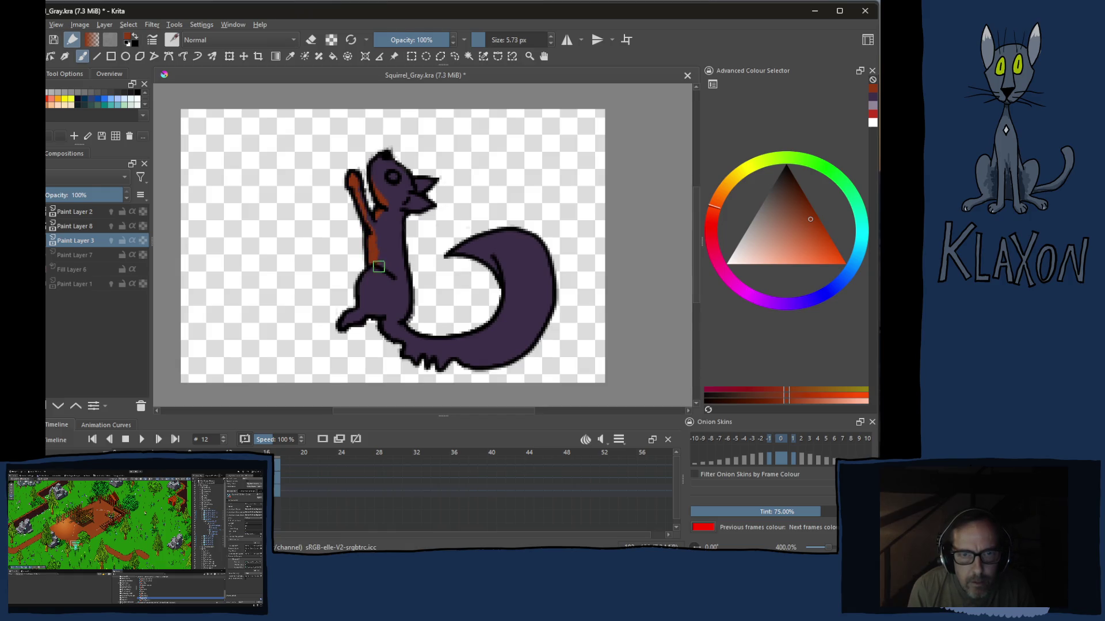
key("Right")
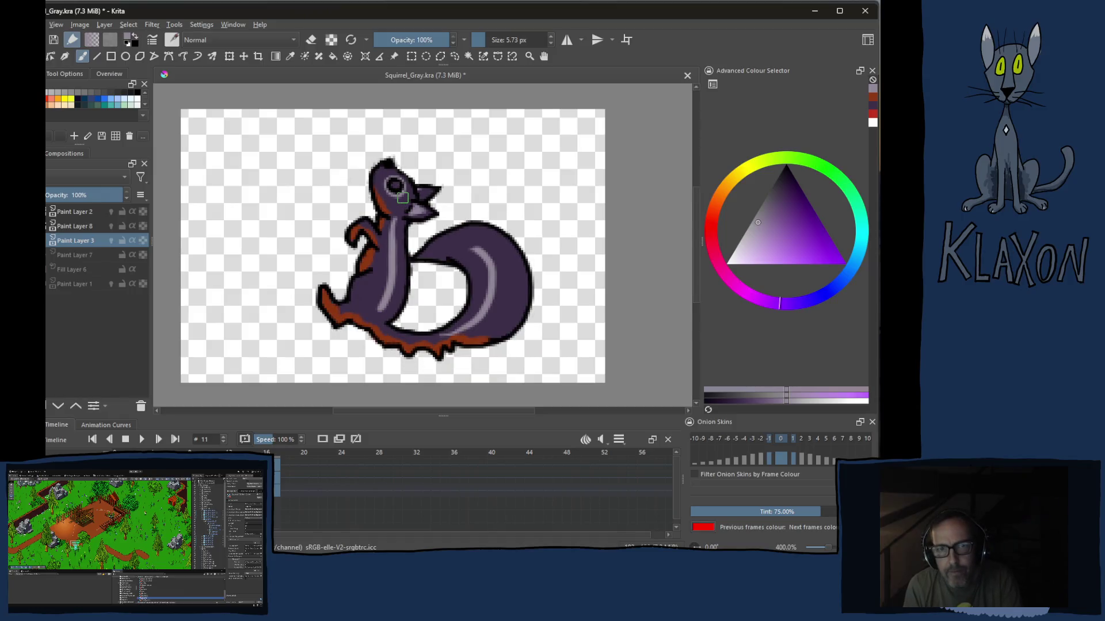
key("Right")
key("e")
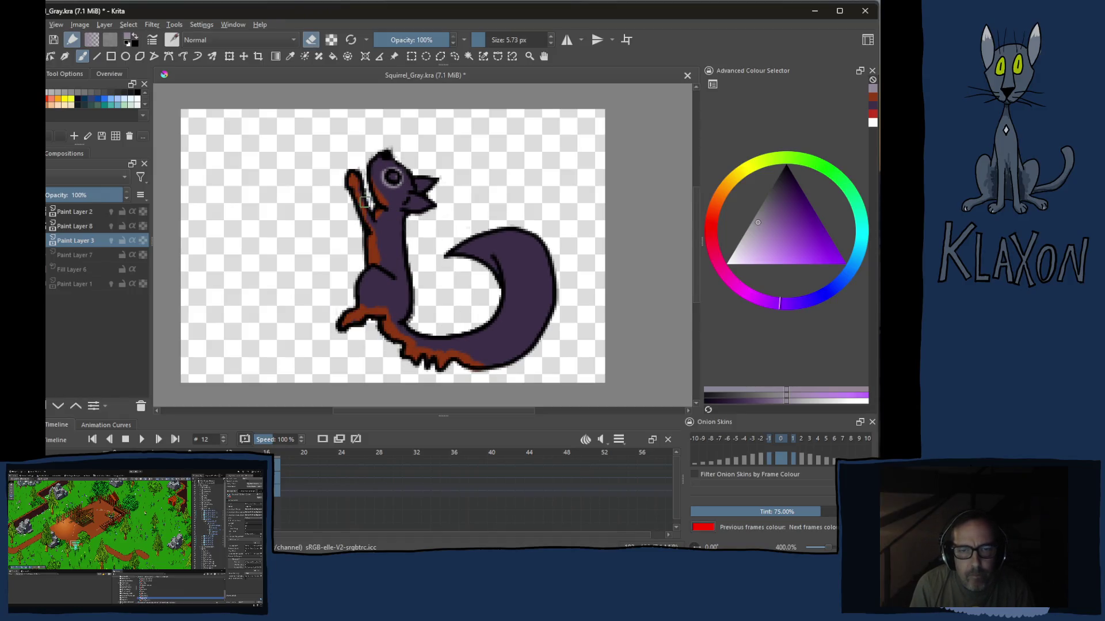
key("e")
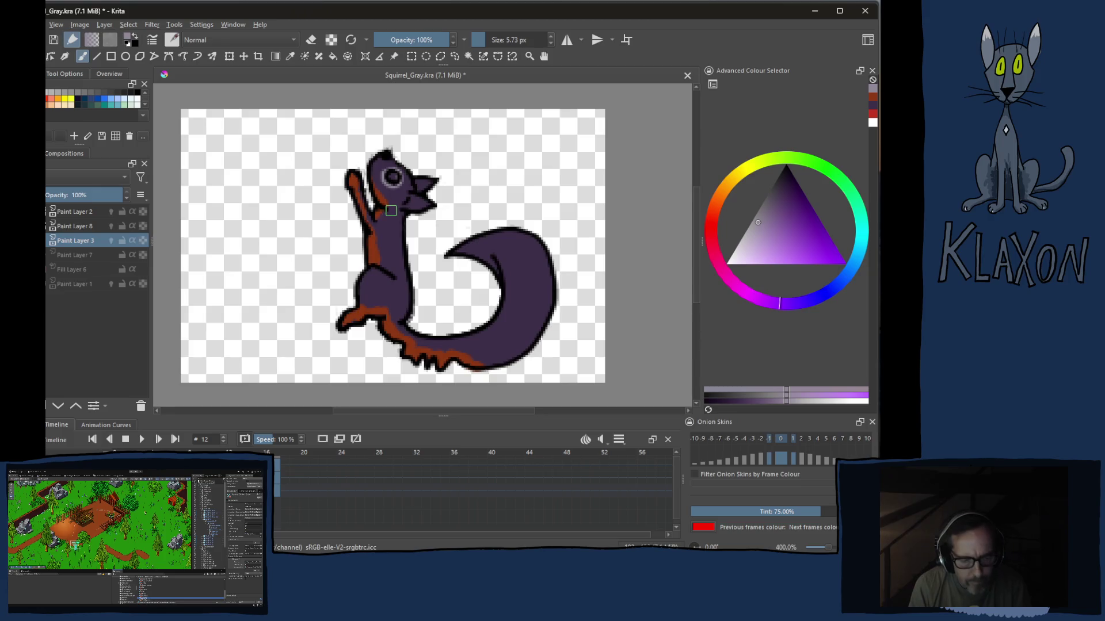
key("ctrl+bracketleft")
key("ctrl+bracketleft")
key("ctrl+bracketleft")
key("ctrl+bracketleft")
key("ctrl+bracketleft")
key("ctrl+bracketleft")
key("ctrl+bracketleft")
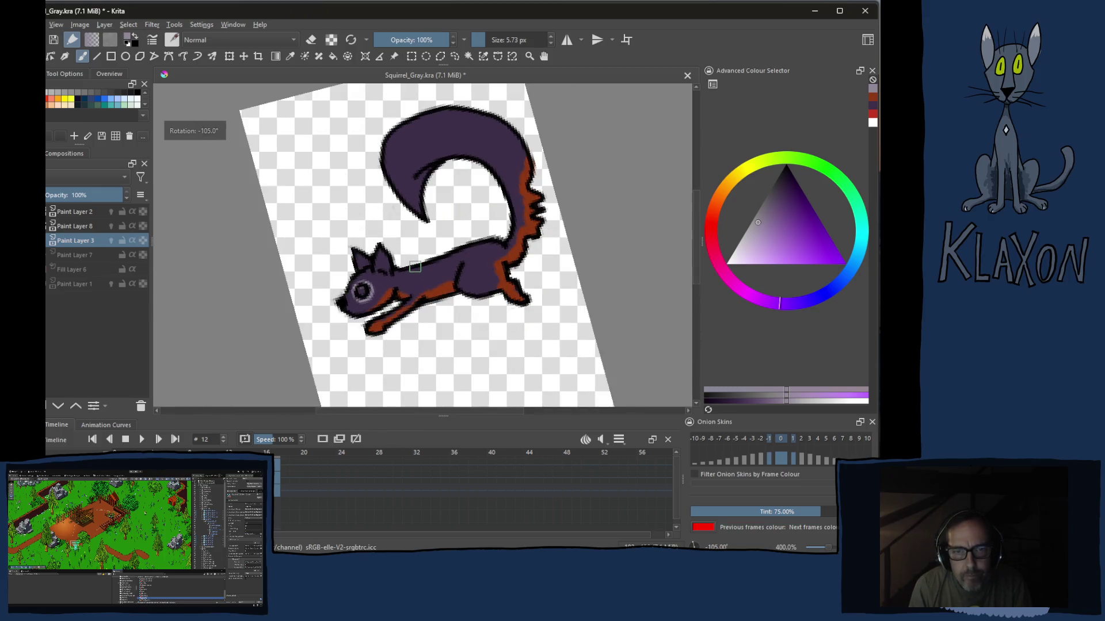
Draw pale highlight streaks along the squirrel's back and tail curve with a small brush
key("bracketleft")
key("bracketleft")
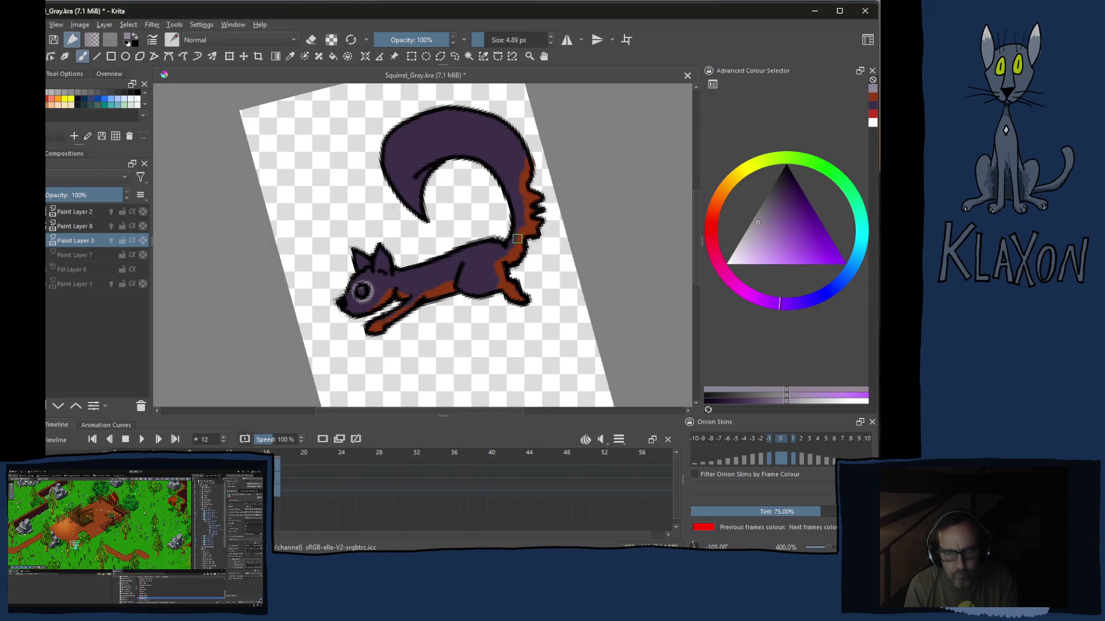
left_click_drag(404, 283, 500, 256)
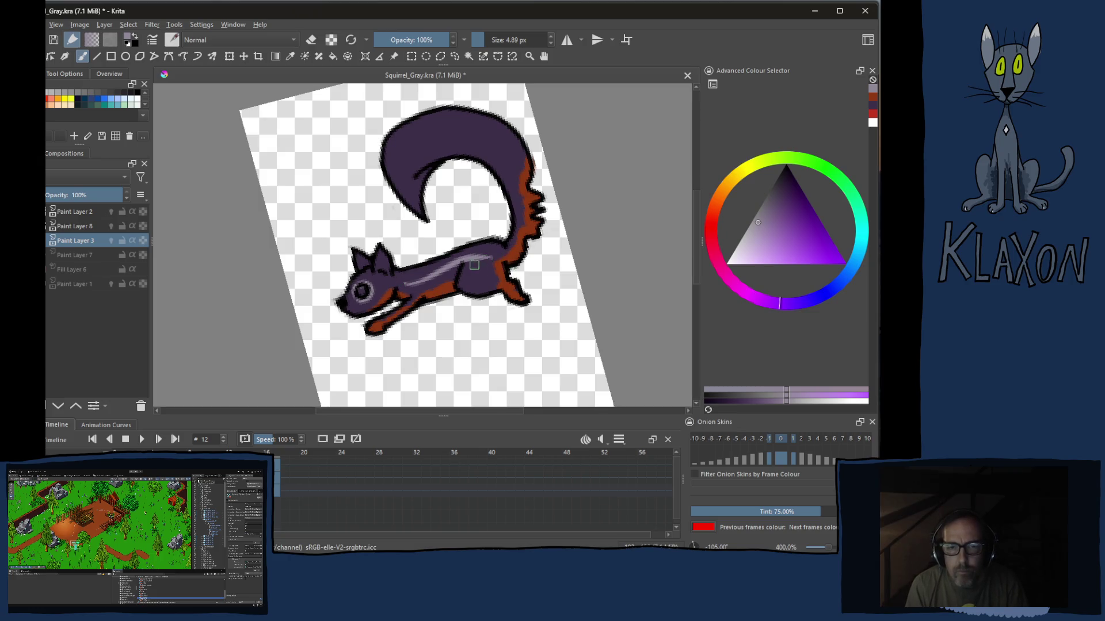
key("ctrl+z")
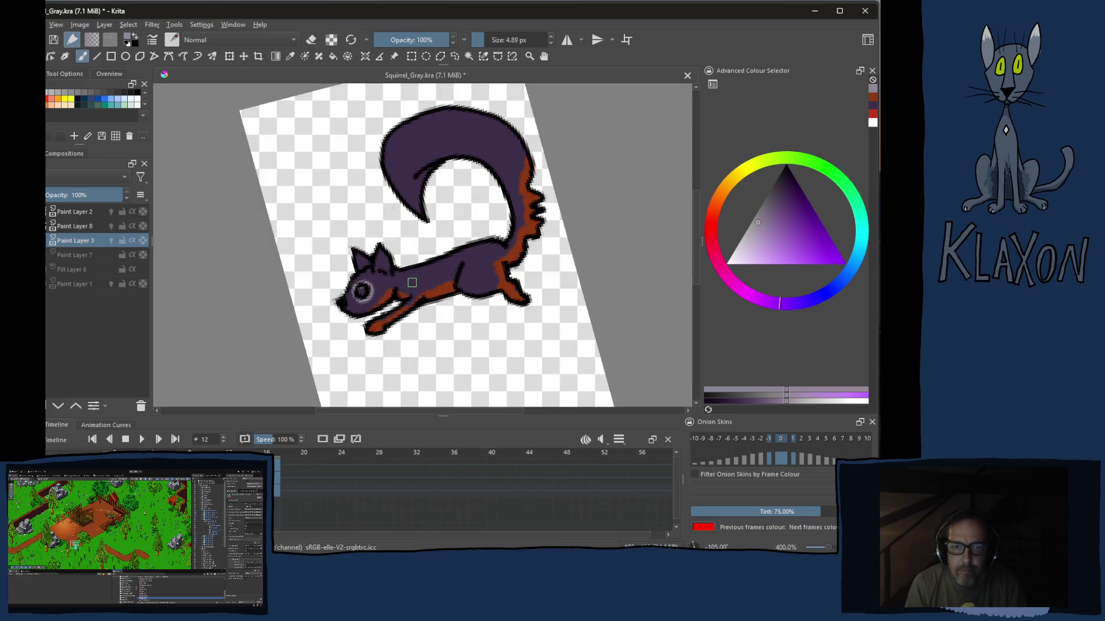
left_click_drag(406, 283, 514, 251)
scroll(483, 260, "up", 2)
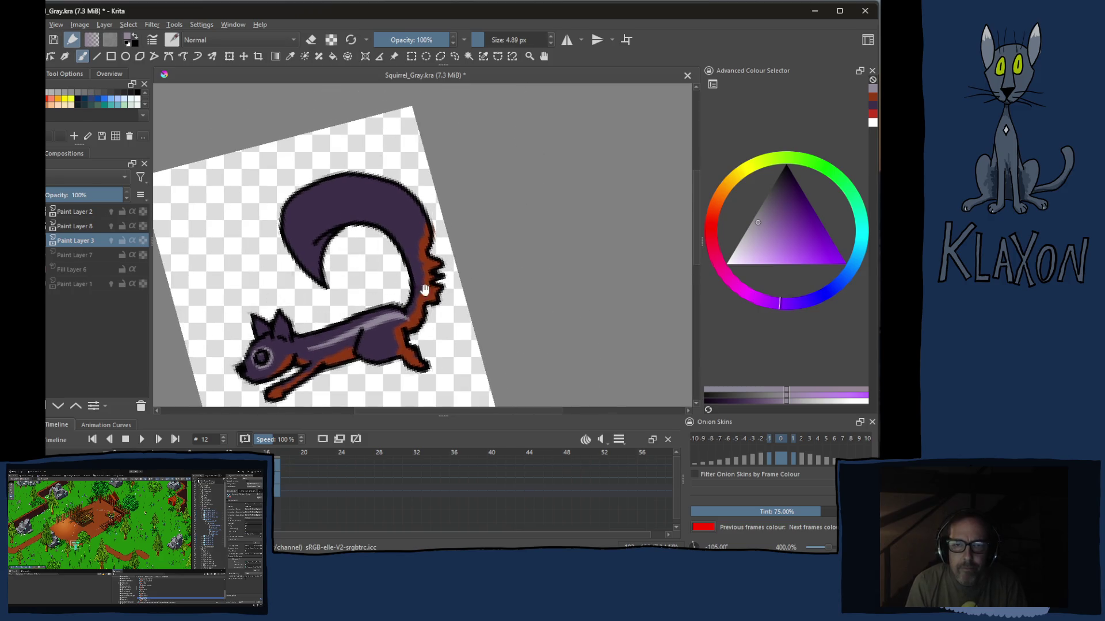
key("ctrl+bracketleft")
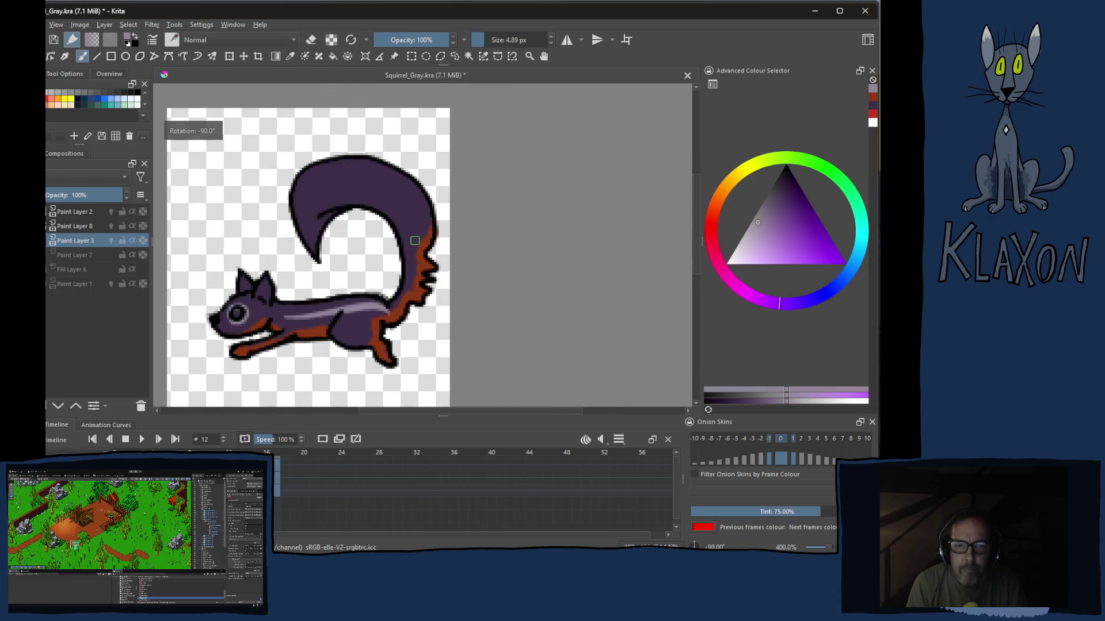
key("ctrl+bracketleft")
key("ctrl+bracketleft")
key("ctrl+bracketleft")
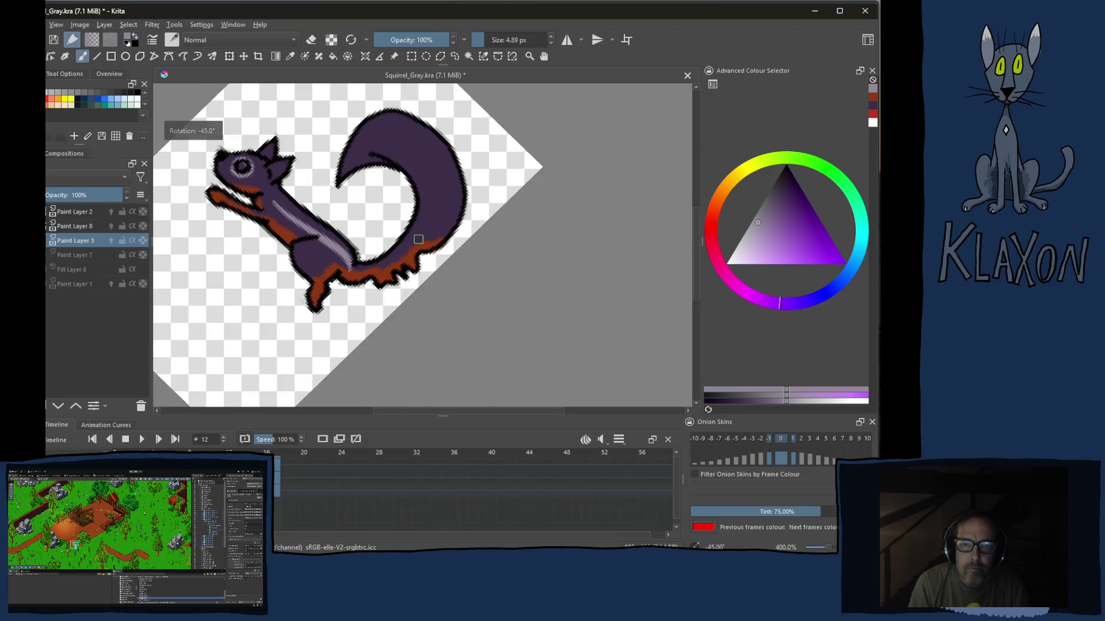
left_click_drag(412, 243, 406, 151)
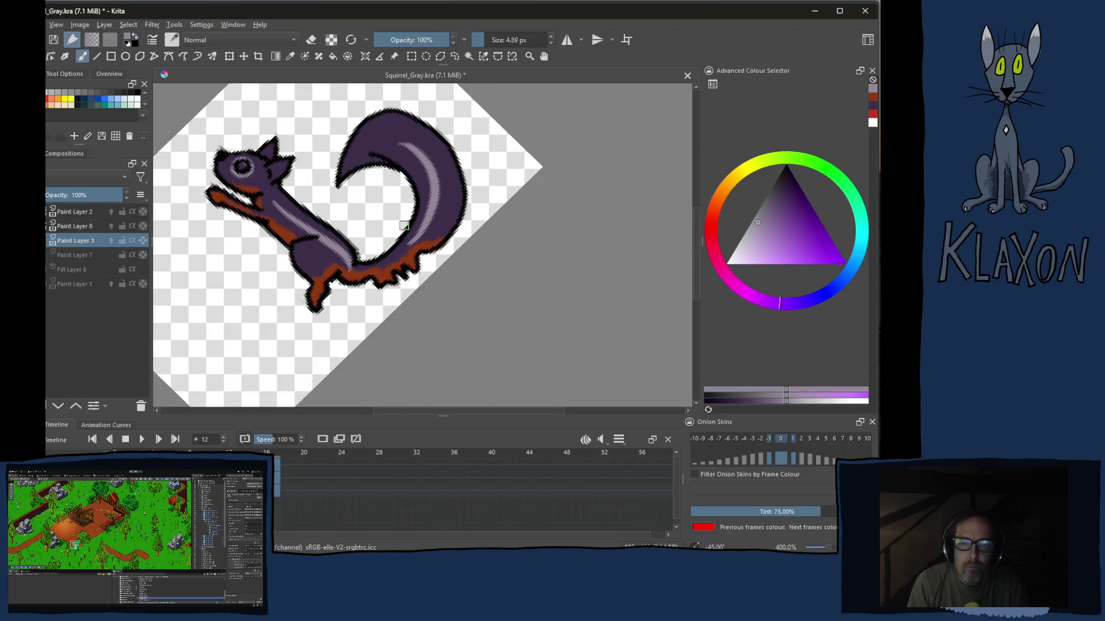
key("ctrl+z")
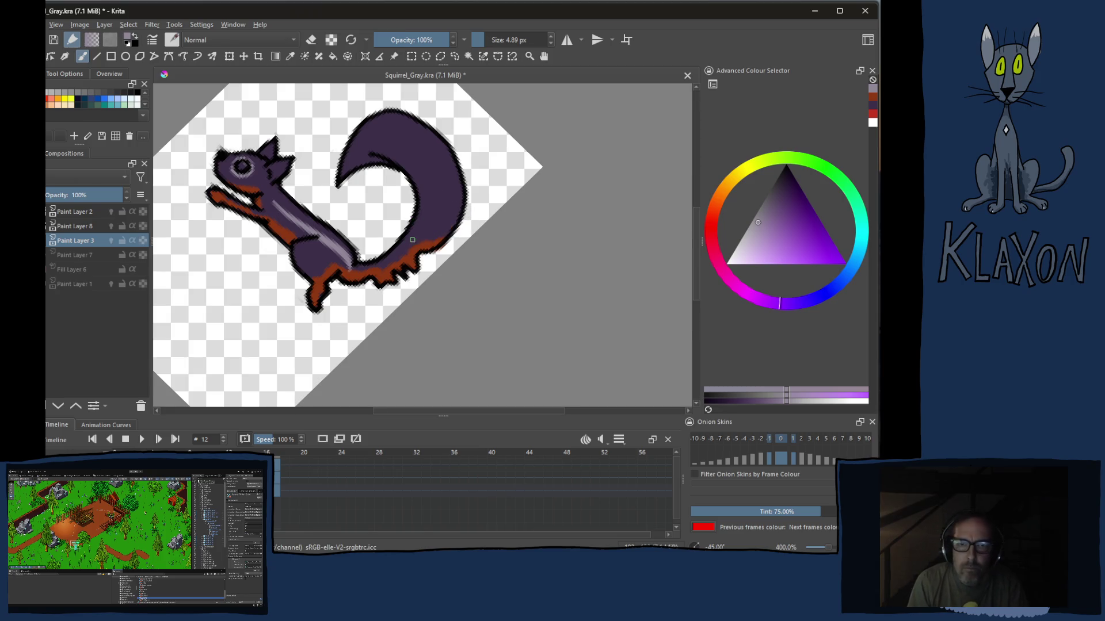
left_click_drag(412, 242, 374, 169)
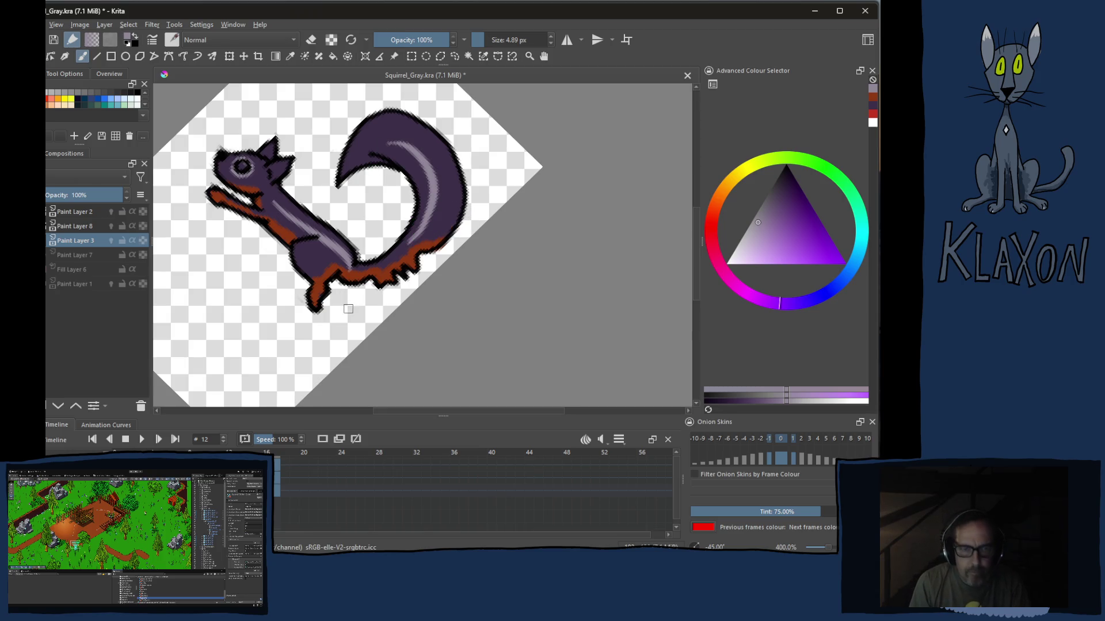
Add a red highlight dot to the squirrel's eye and reset the canvas to upright
key("e")
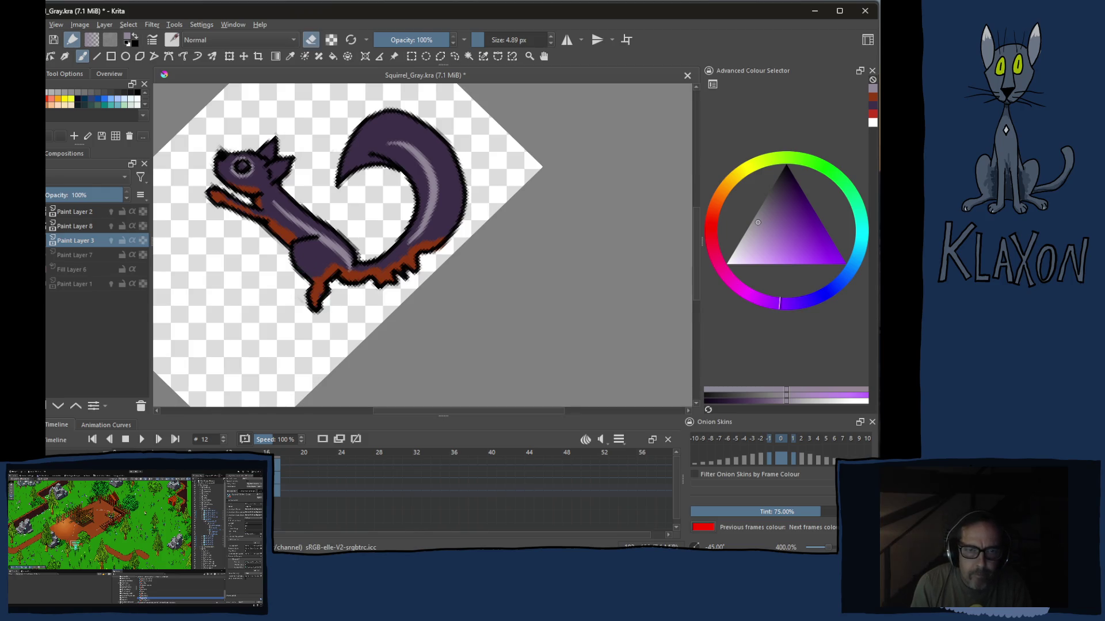
right_click(294, 264)
left_click(341, 256)
left_click(240, 171)
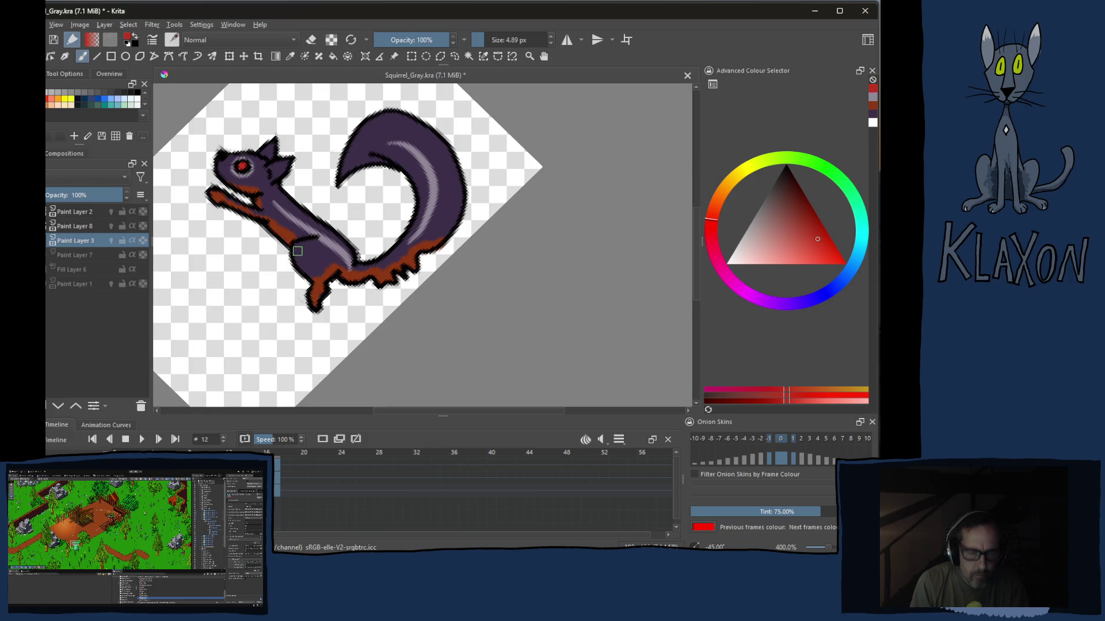
key("5")
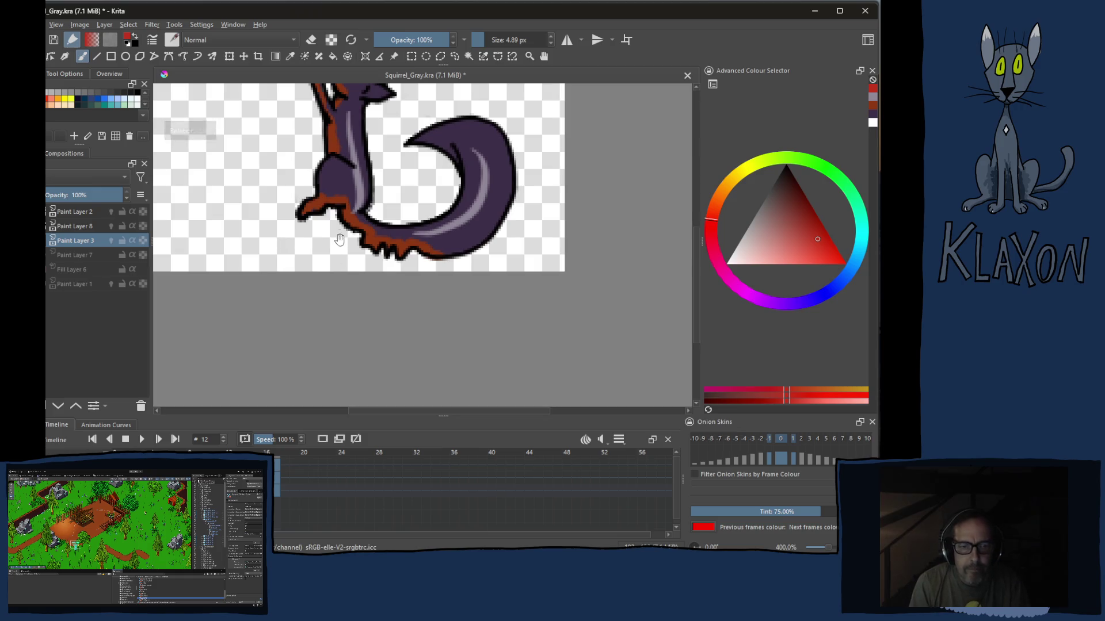
scroll(337, 245, "up", 3)
Move to frame 13 and block in purple over the squirrel's head, body and tail
key("Right")
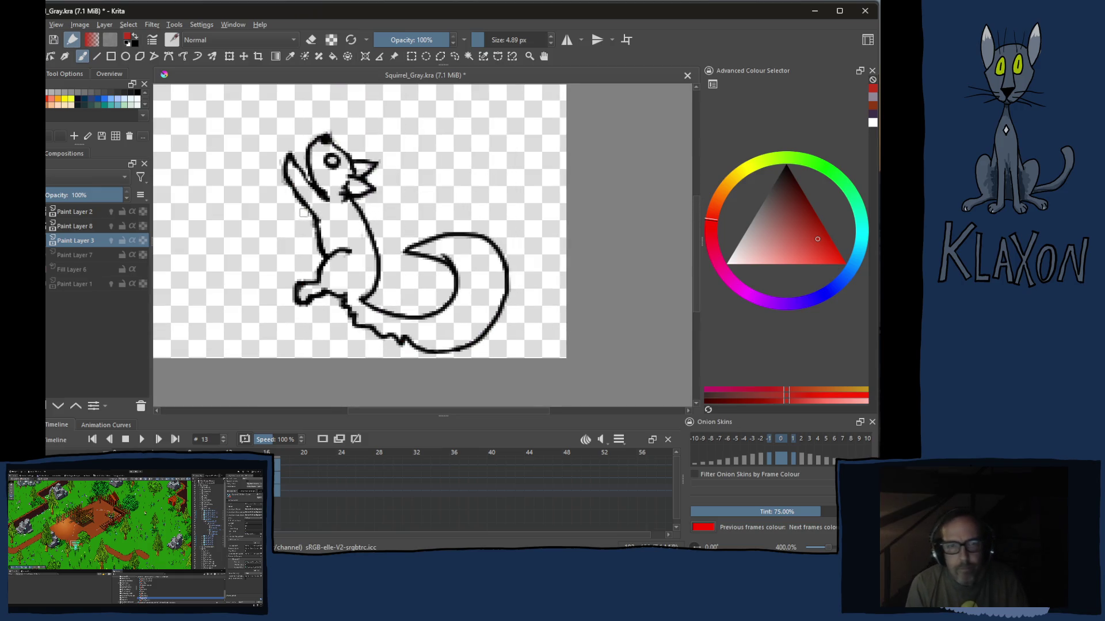
right_click(320, 208)
left_click(293, 204)
key("bracketright")
mouse_move(317, 156)
left_mouse_down()
mouse_move(350, 173)
mouse_move(343, 248)
mouse_move(285, 190)
mouse_move(505, 283)
left_mouse_up()
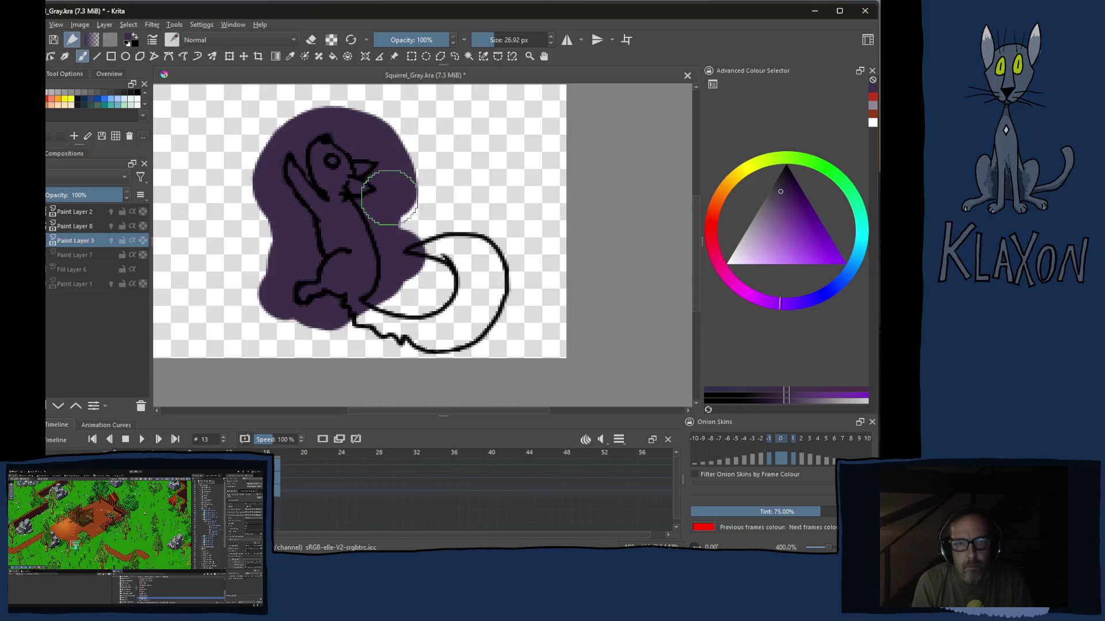
mouse_move(438, 237)
left_mouse_down()
mouse_move(405, 322)
mouse_move(311, 302)
mouse_move(441, 276)
left_mouse_up()
Erase the purple outside the outline with the fill tool, then return to a small brush
key("f")
left_click(309, 247)
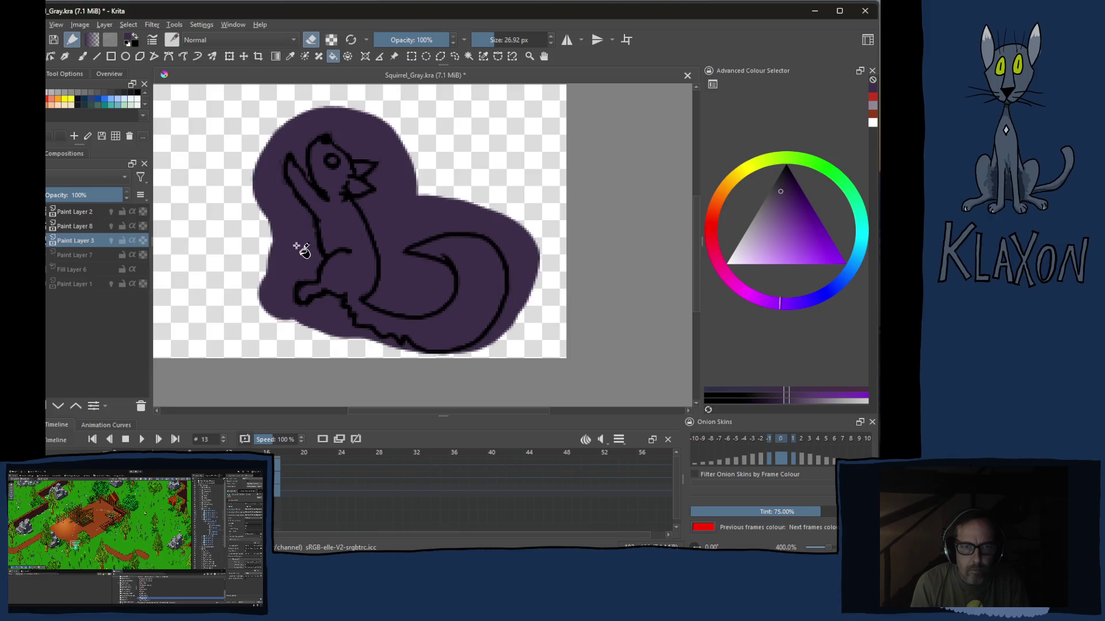
key("b")
key("slash")
right_click(324, 261)
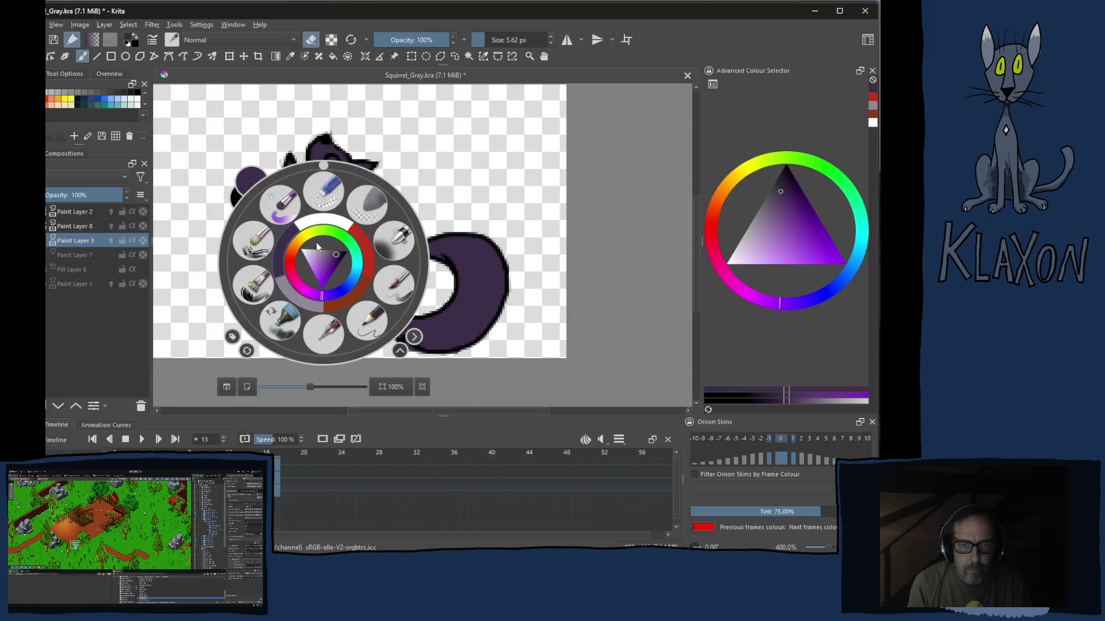
Paint rust orange along frame 13's squirrel underside after recentring it in view
left_click(348, 293)
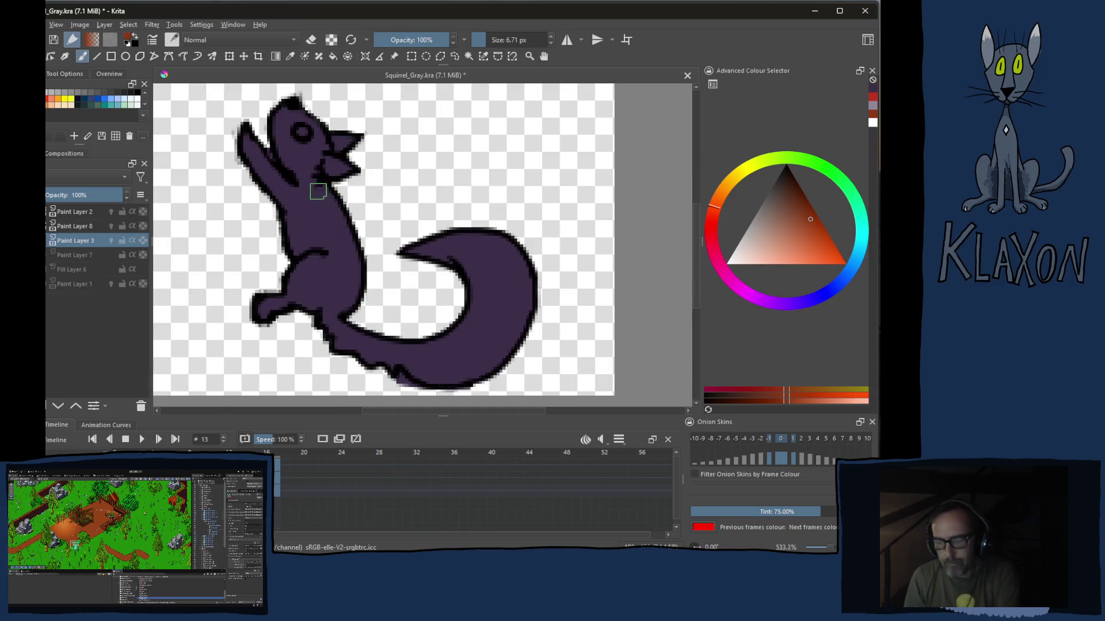
scroll(319, 209, "up", 8)
scroll(295, 213, "down", 4)
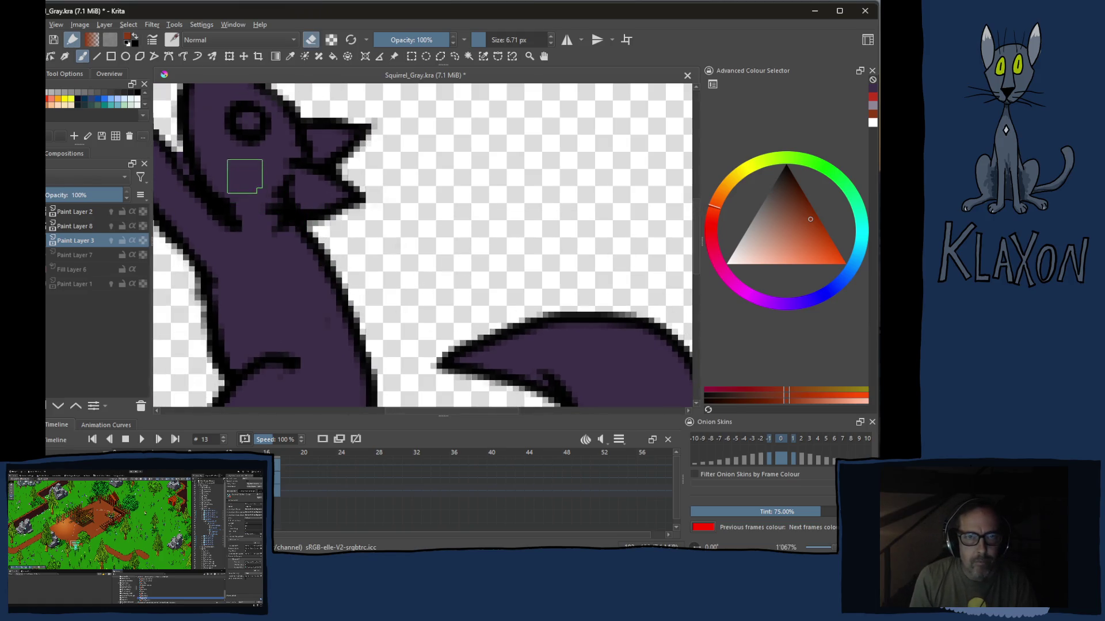
left_click_drag(246, 192, 297, 243)
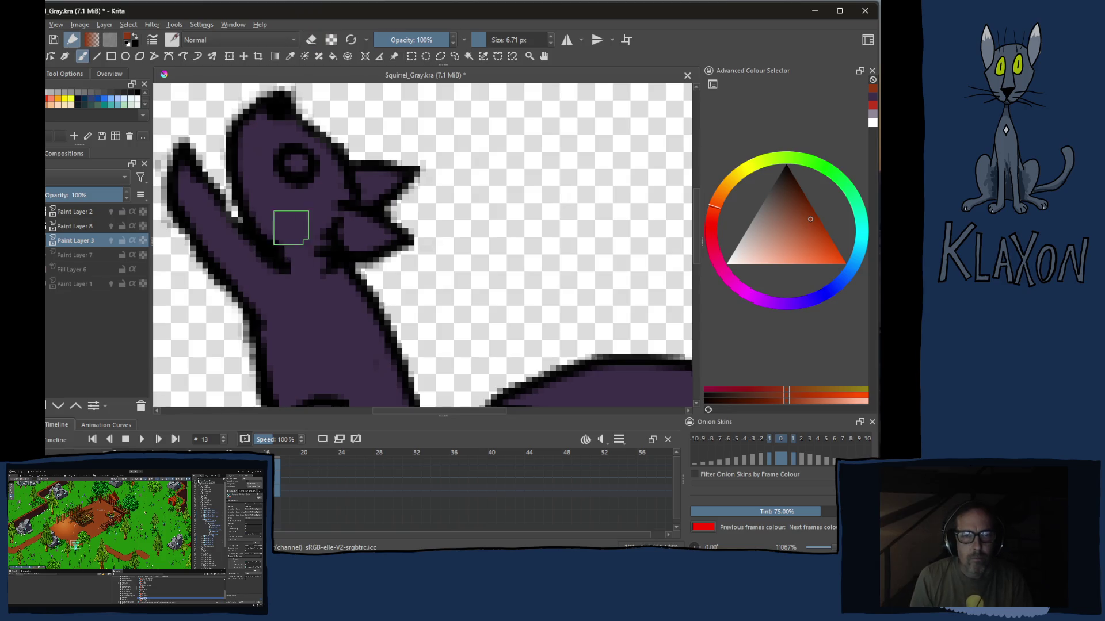
scroll(316, 267, "down", 1)
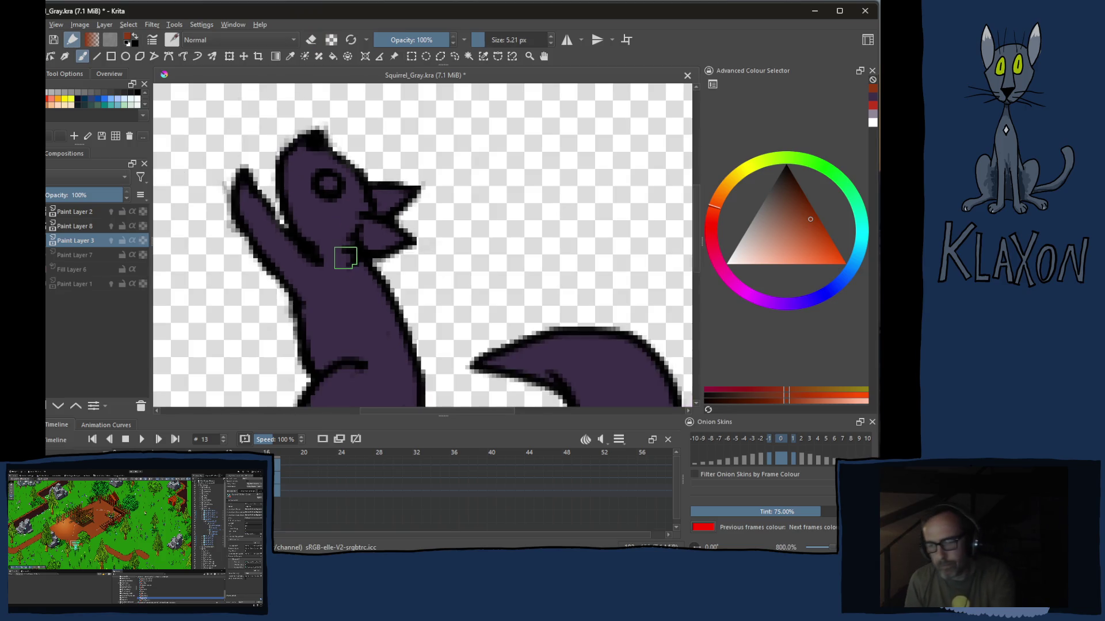
scroll(316, 268, "down", 1)
scroll(309, 255, "down", 1)
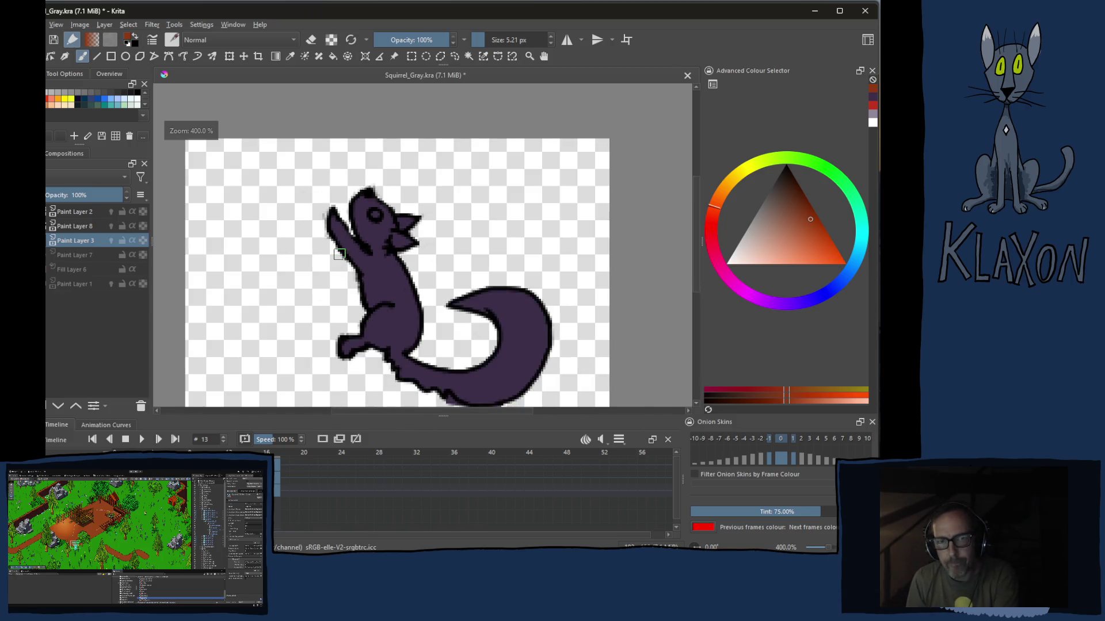
left_click_drag(340, 255, 320, 261)
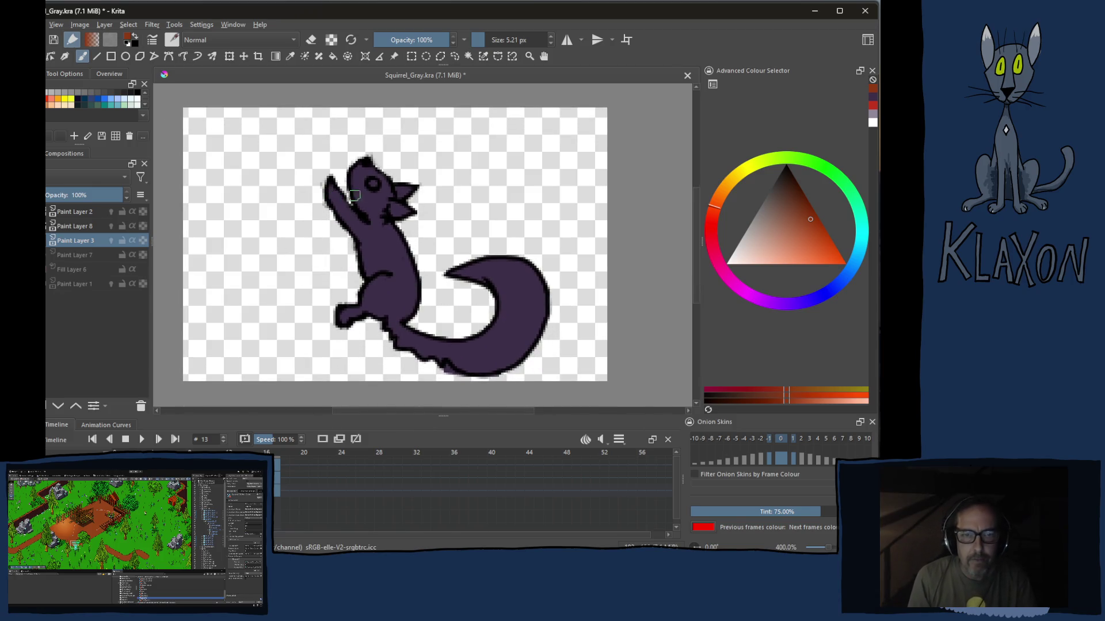
left_click_drag(355, 195, 370, 220)
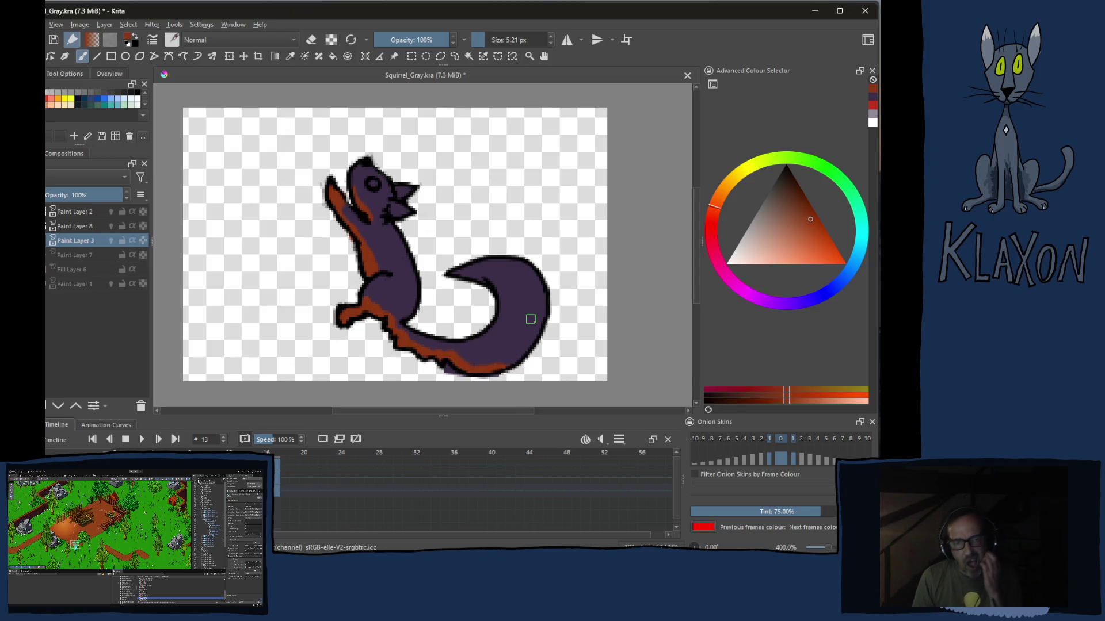
Erase the stray orange pixels below the tail and return the brush to painting
key("e")
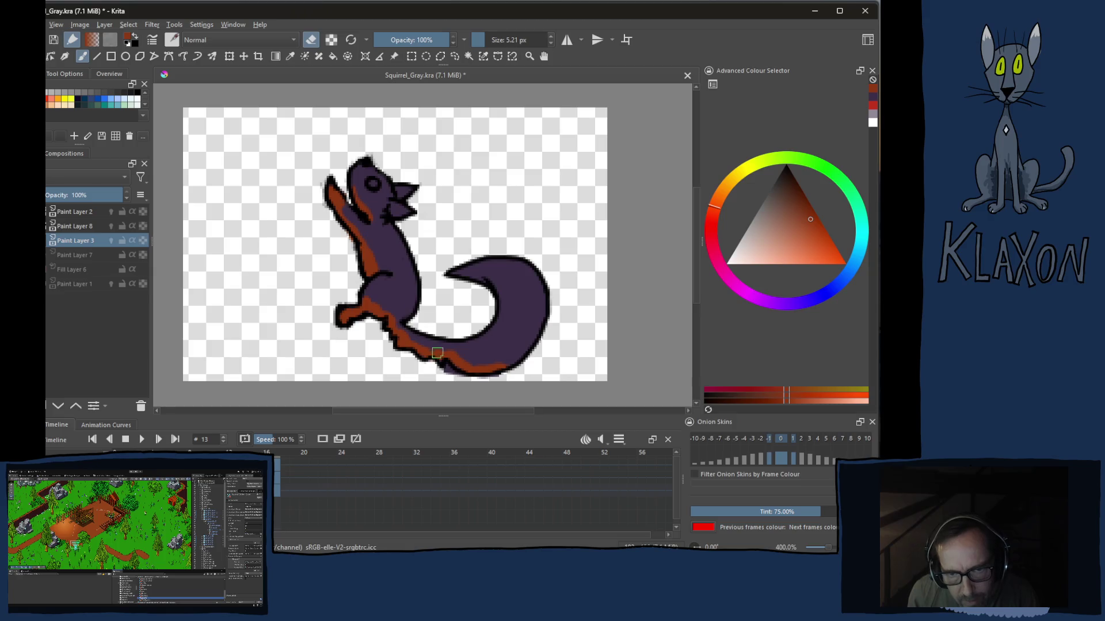
left_click_drag(443, 371, 470, 375)
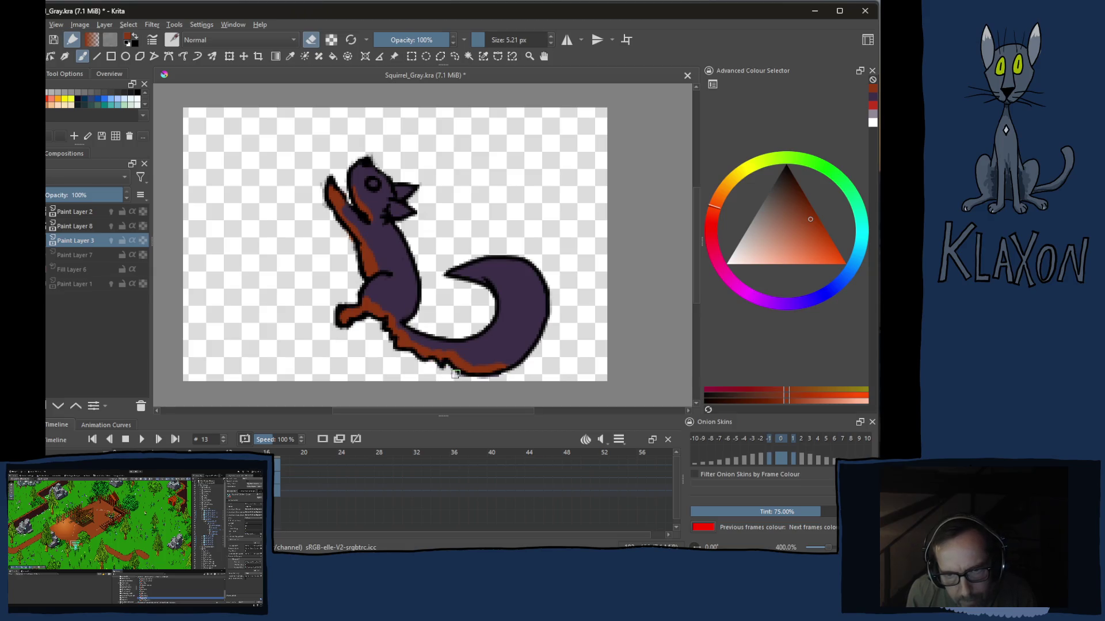
key("e")
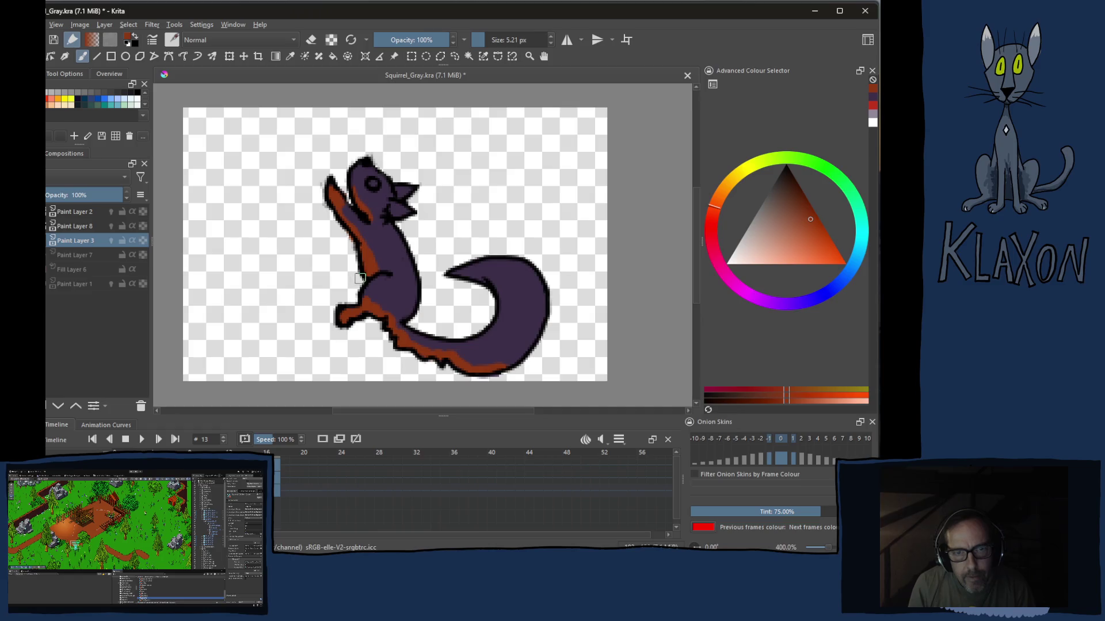
key("e")
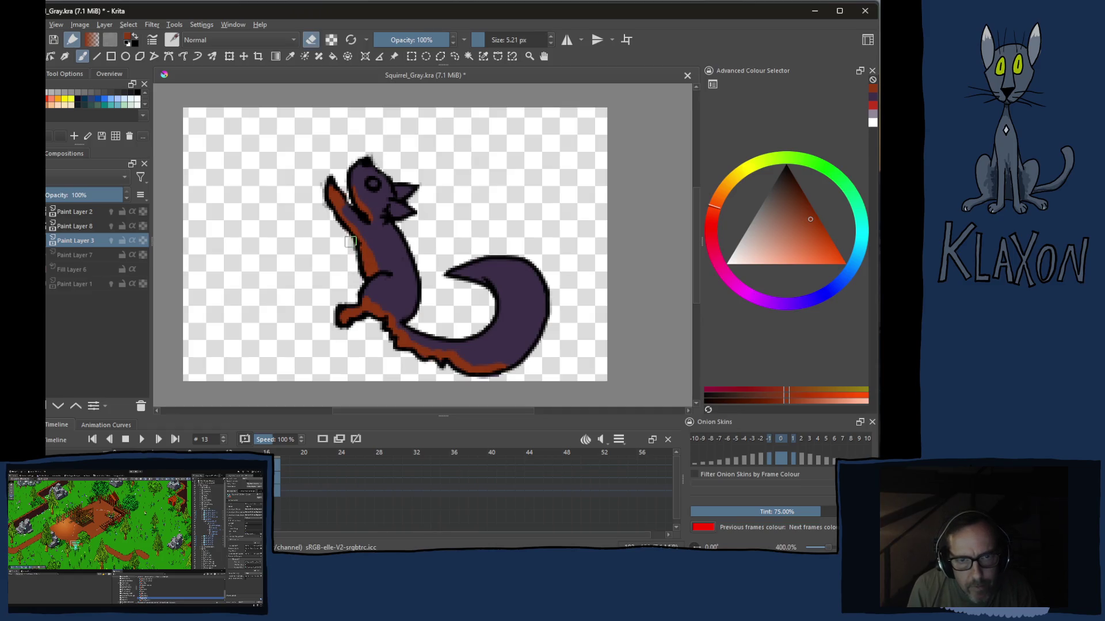
key("e")
right_click(384, 187)
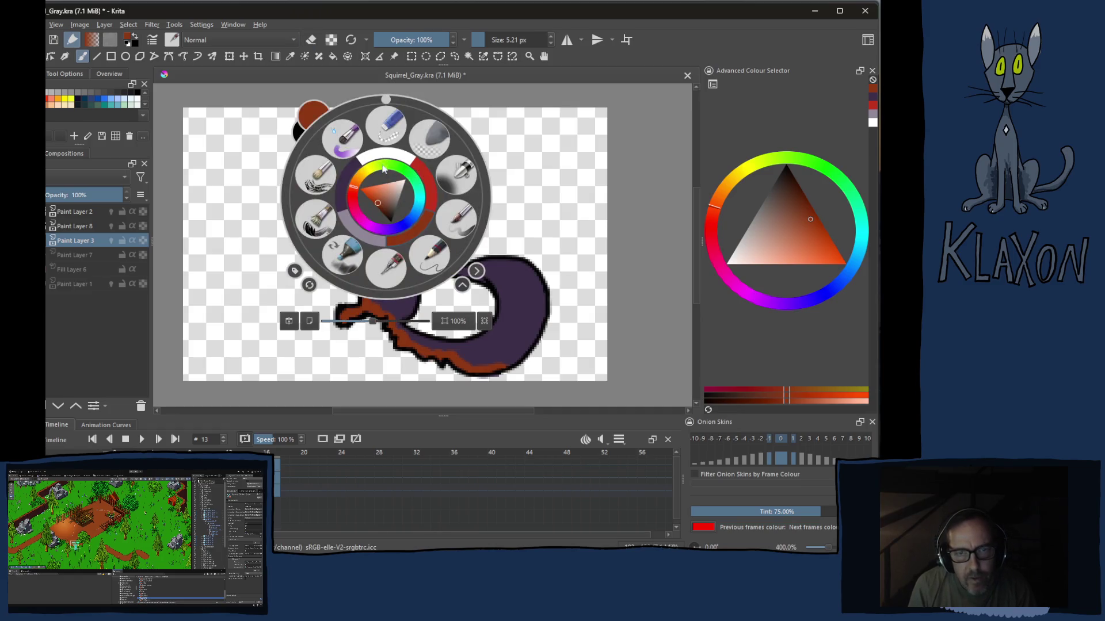
Dab purple onto the eye and near the ear, comparing against frames 12 and 11
left_click(365, 235)
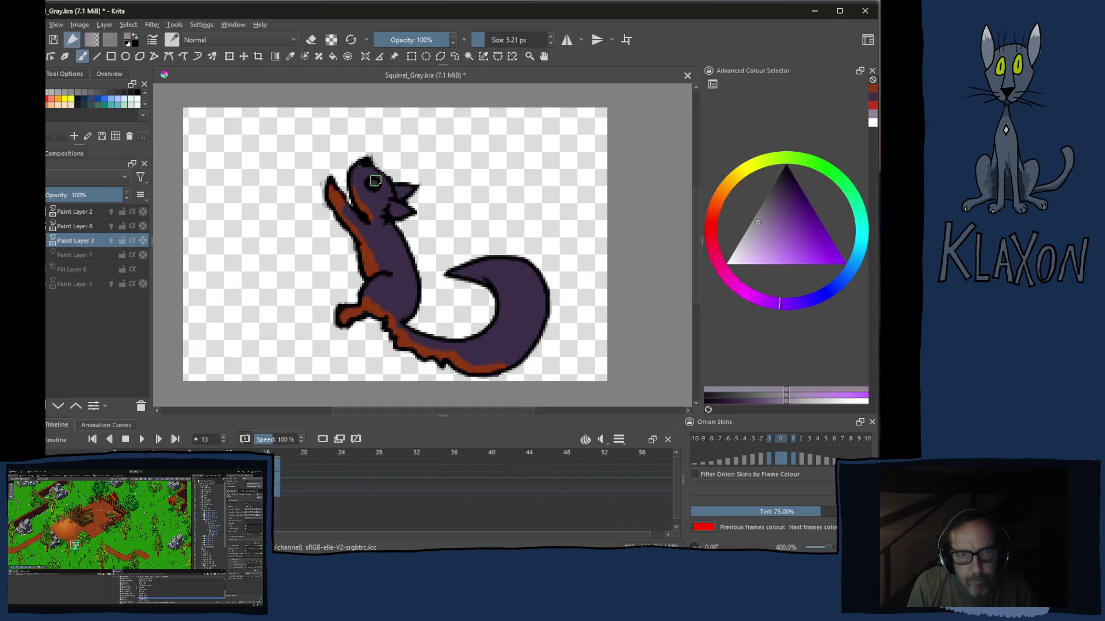
left_click(373, 188)
key("Left")
left_click(421, 178)
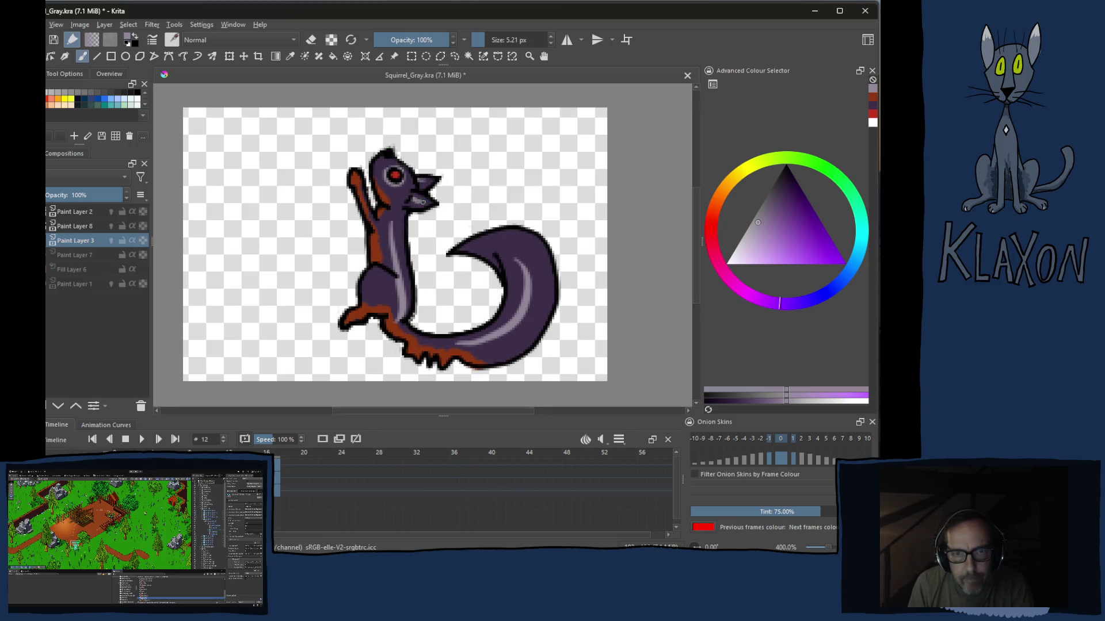
key("Left")
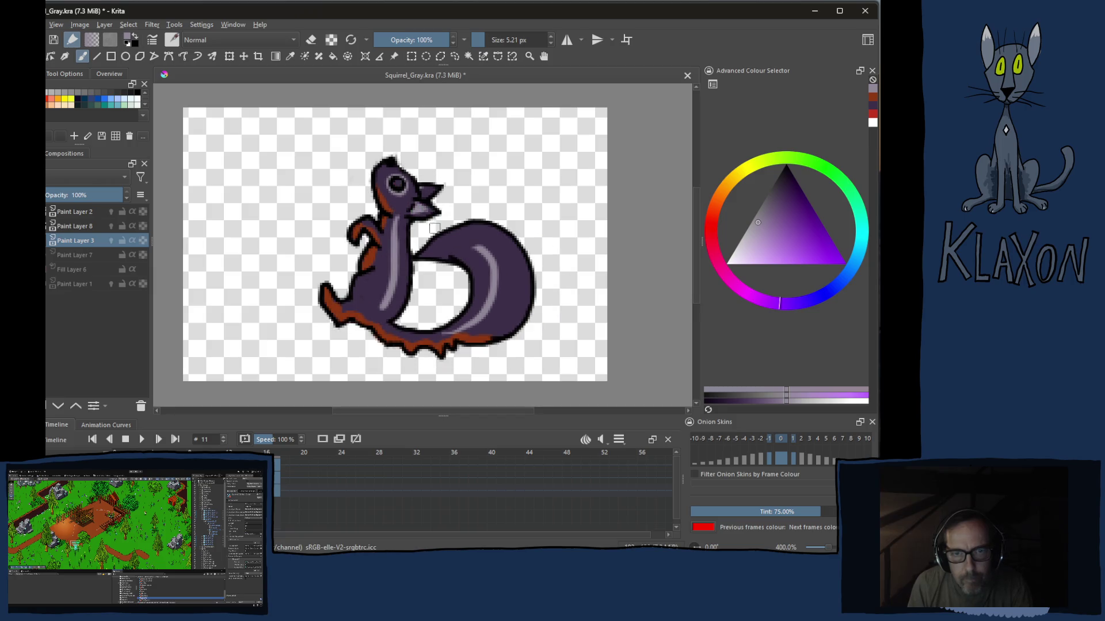
key("Right")
key("Right")
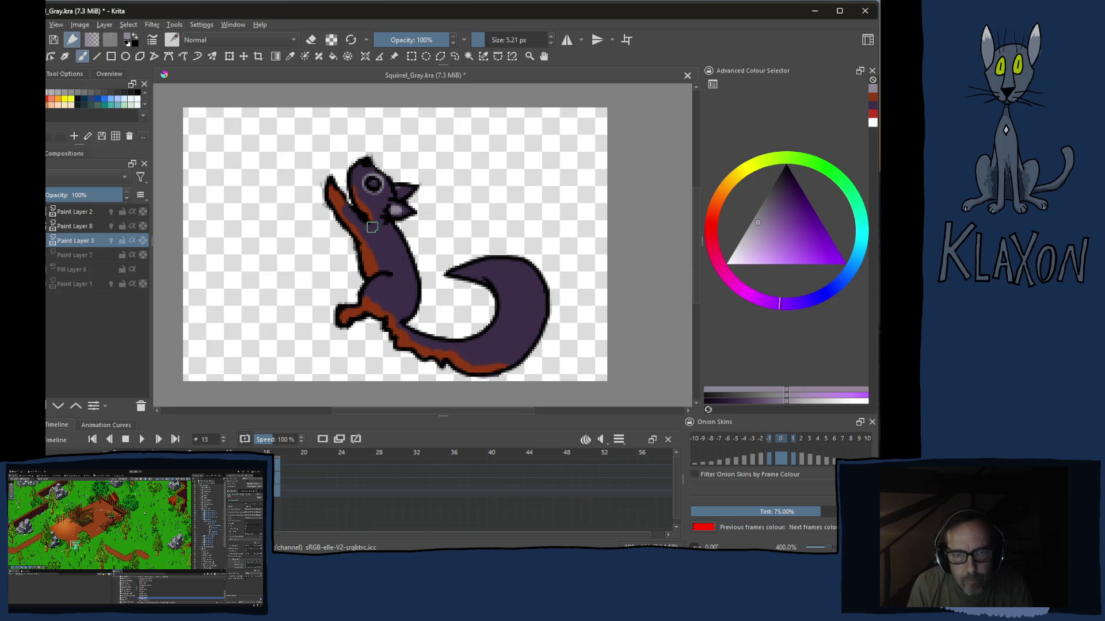
mouse_move(365, 247)
left_mouse_down("shift")
mouse_move(412, 285)
mouse_move(493, 252)
left_mouse_up("shift")
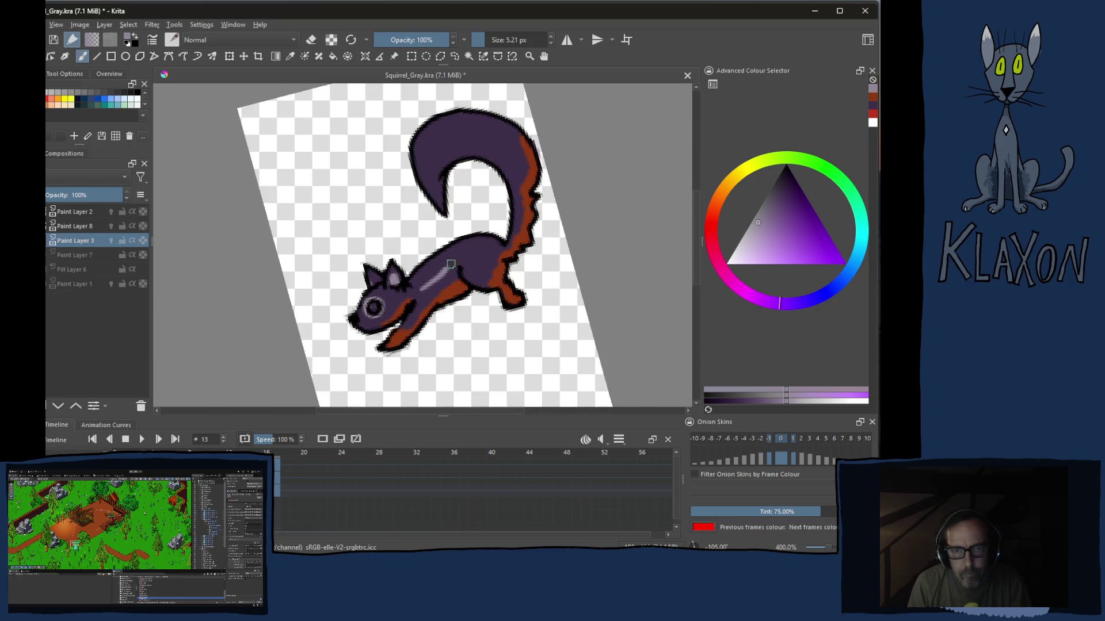
Paint a light grey highlight along the squirrel's back, retrying the stroke until it sits right
key("ctrl+z")
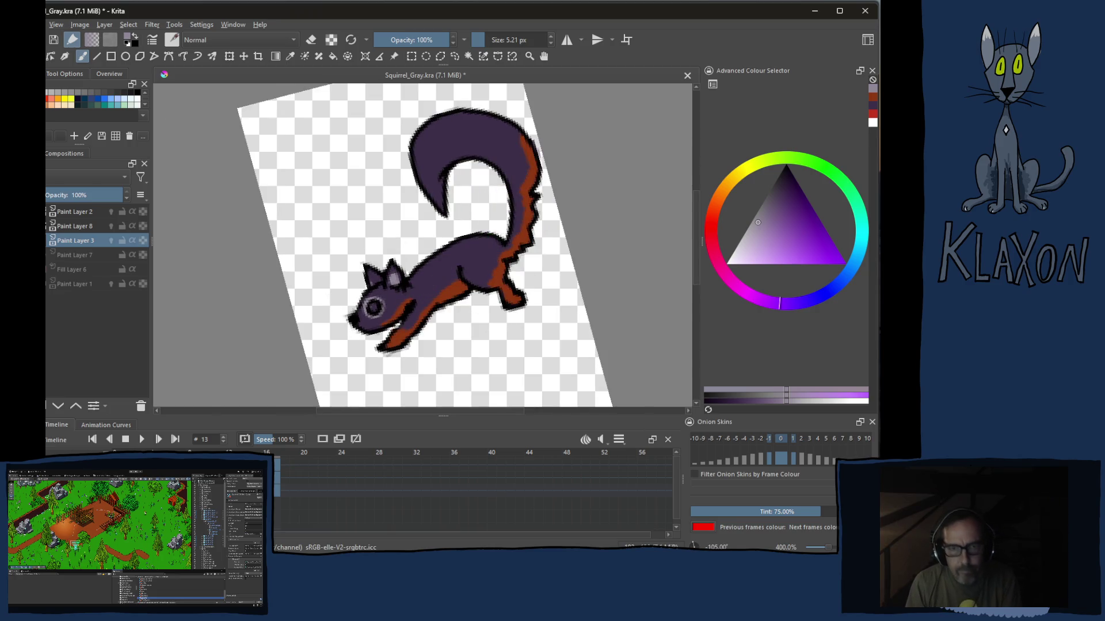
left_click_drag(429, 280, 503, 256)
left_click_drag(444, 185, 439, 211)
key("ctrl+z")
key("ctrl+z")
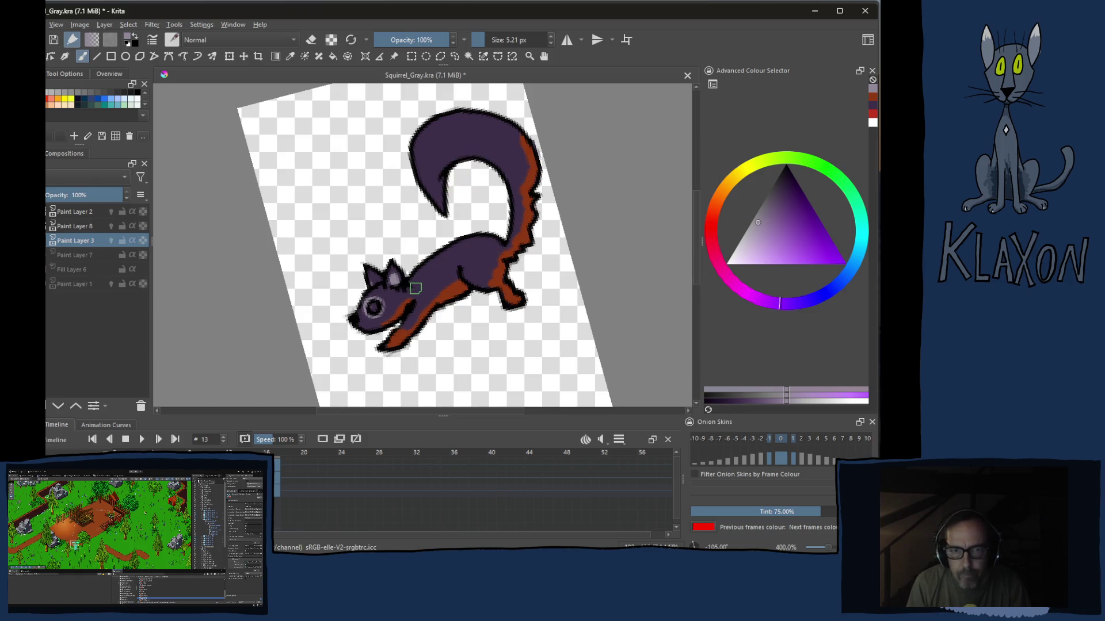
mouse_move(453, 264)
left_mouse_down()
mouse_move(514, 244)
mouse_move(521, 205)
left_mouse_up()
key("ctrl+z")
key("ctrl+z")
key("ctrl+z")
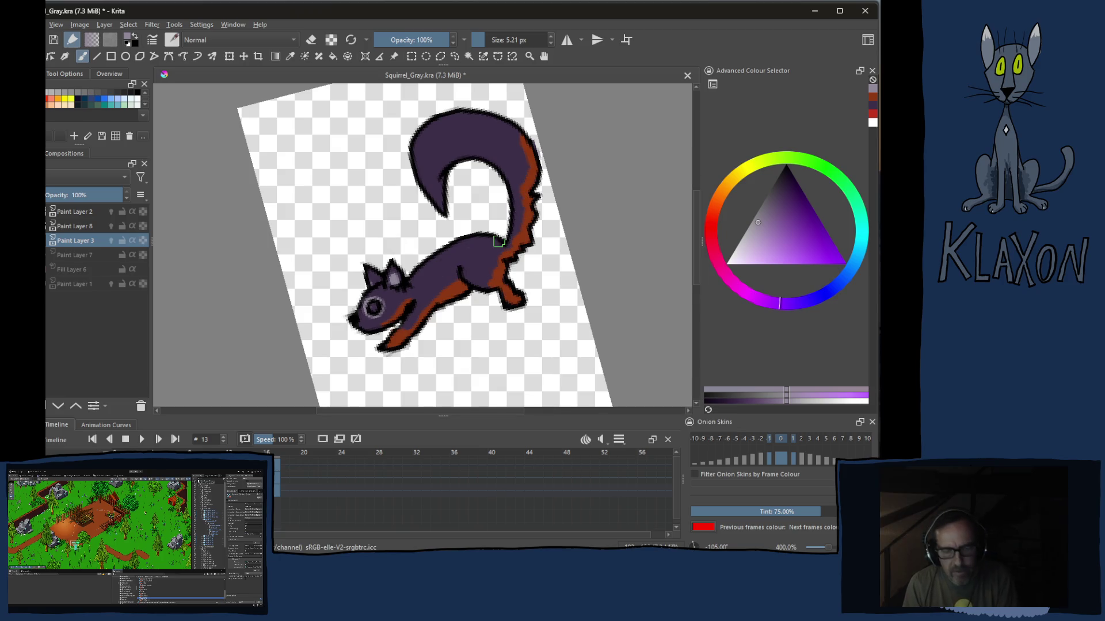
left_click_drag(397, 289, 497, 243)
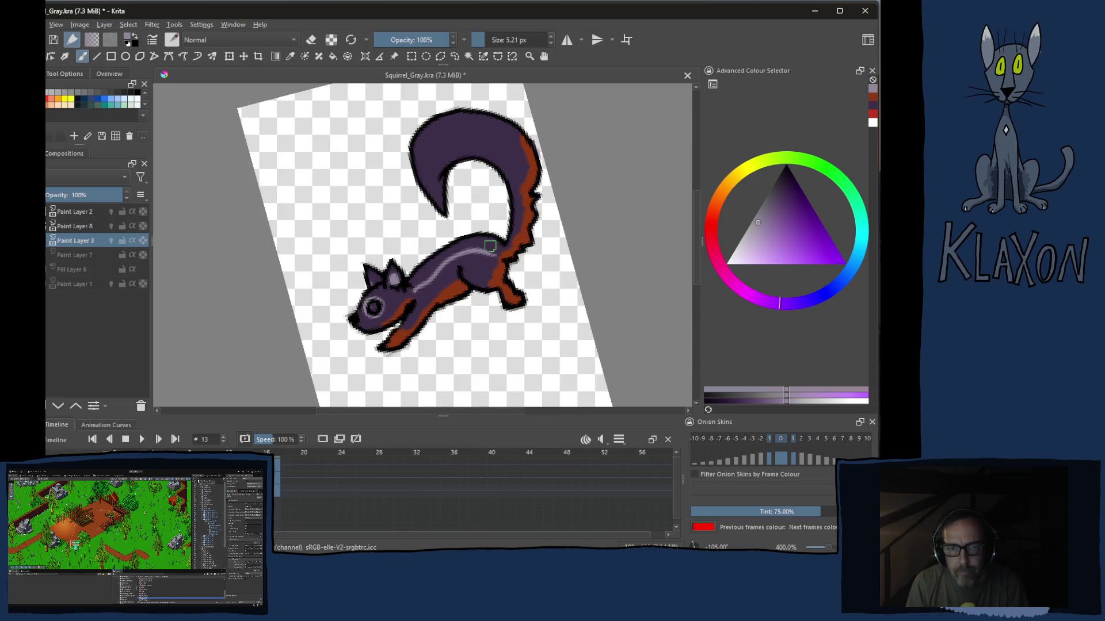
key("ctrl+z")
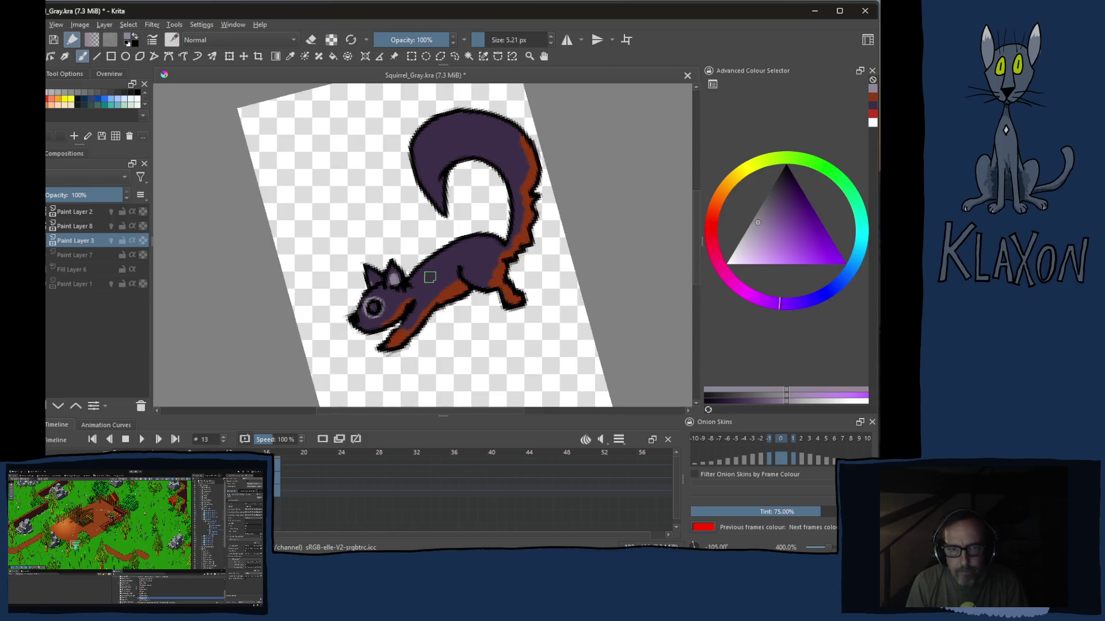
left_click_drag(421, 289, 497, 252)
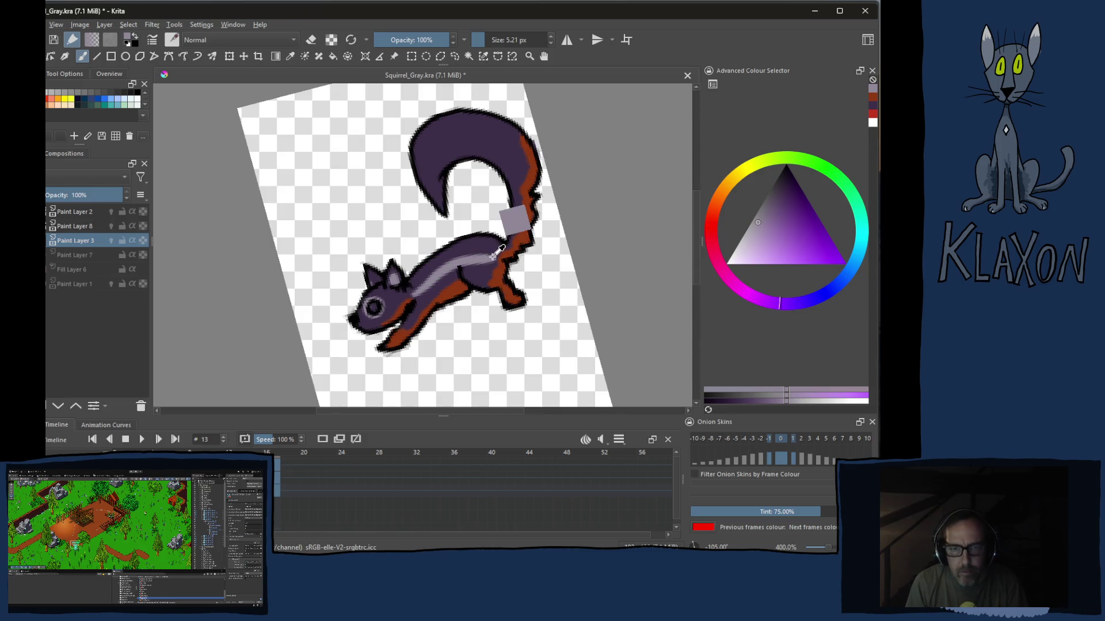
key("ctrl+z")
left_click_drag(417, 293, 493, 250)
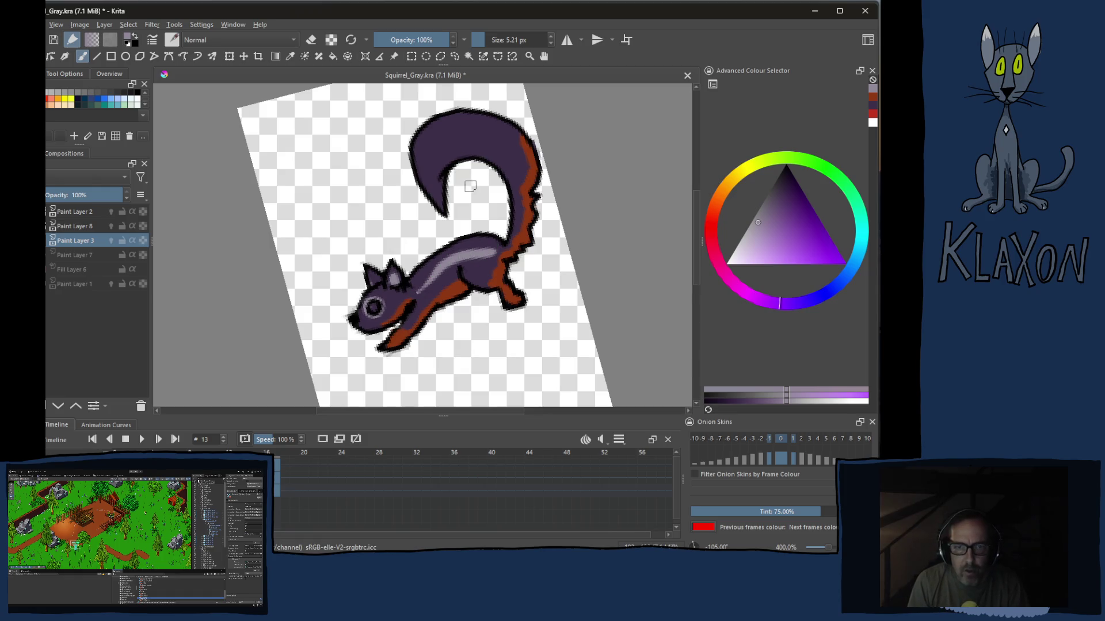
Rotate the canvas and paint a grey highlight down the curve of the tail
key("m")
key("ctrl+bracketleft")
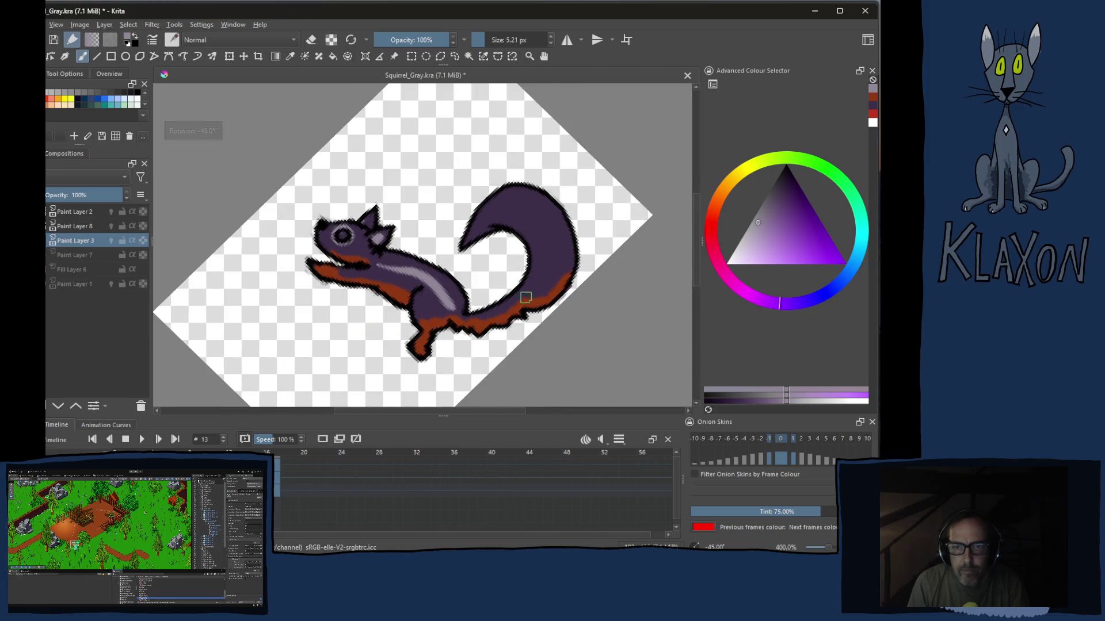
left_click_drag(526, 298, 483, 235)
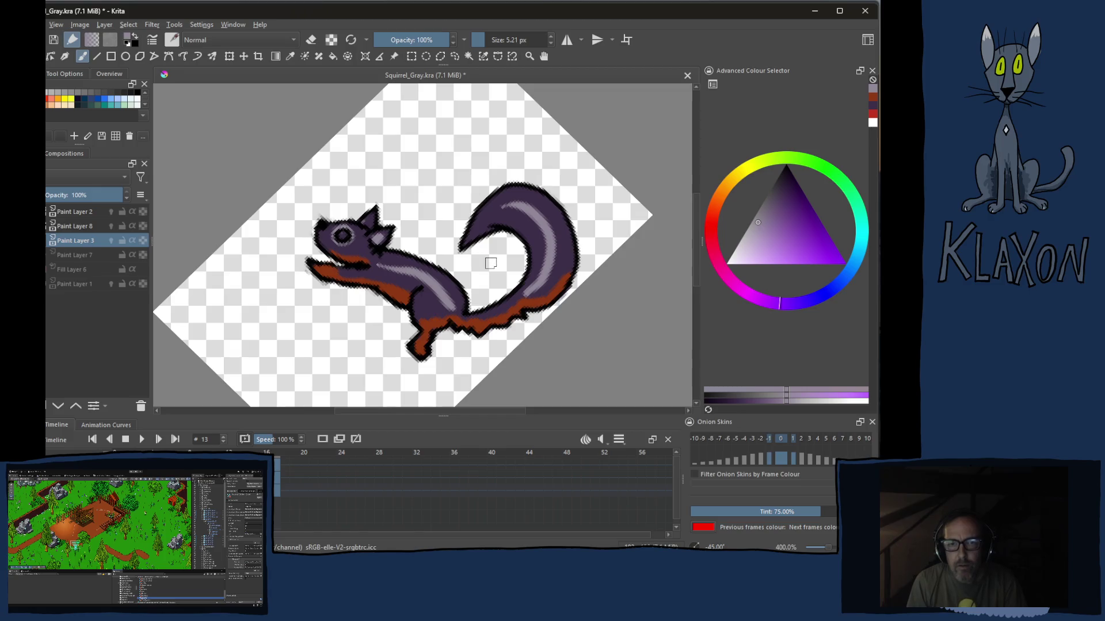
key("e")
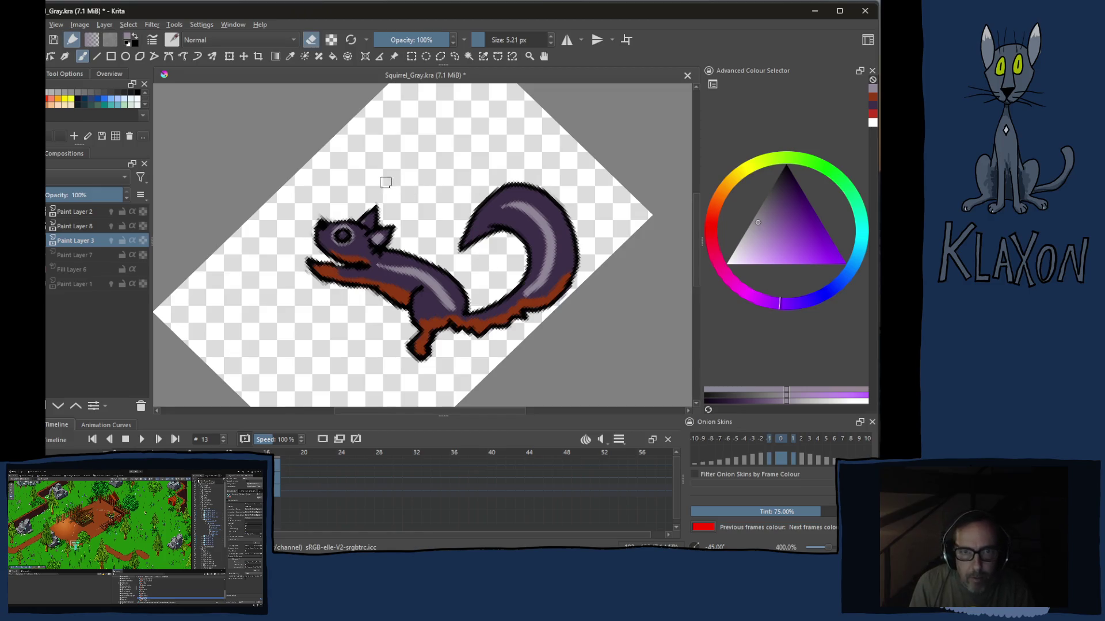
right_click(389, 193)
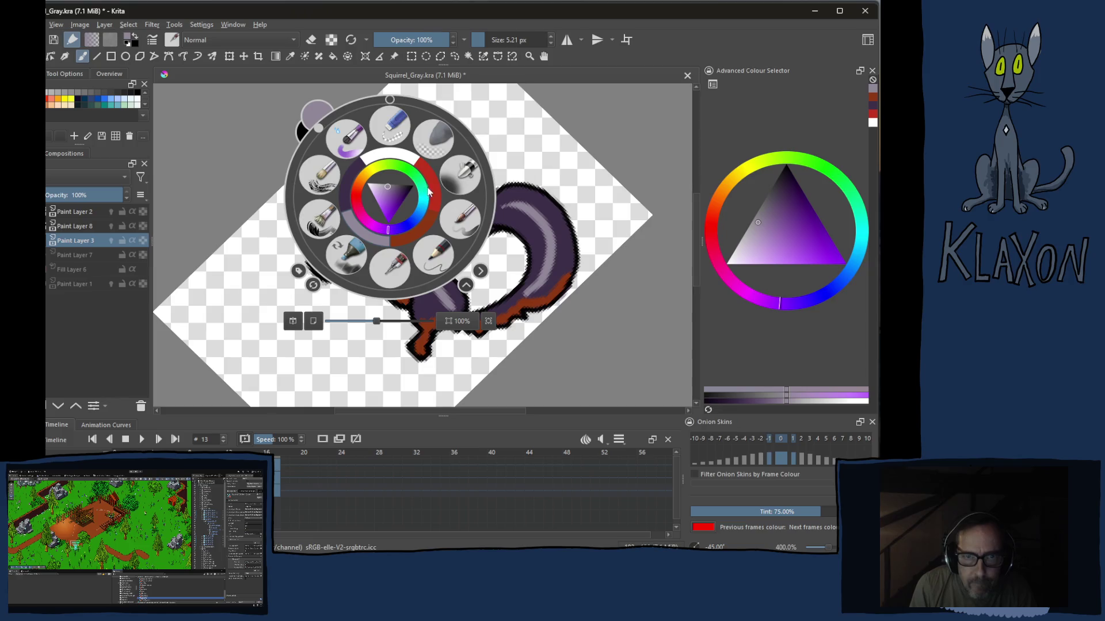
Paint the eye red, flip through neighbouring frames, reset rotation and switch to the browser
left_click(429, 192)
left_click(342, 235)
key("Left")
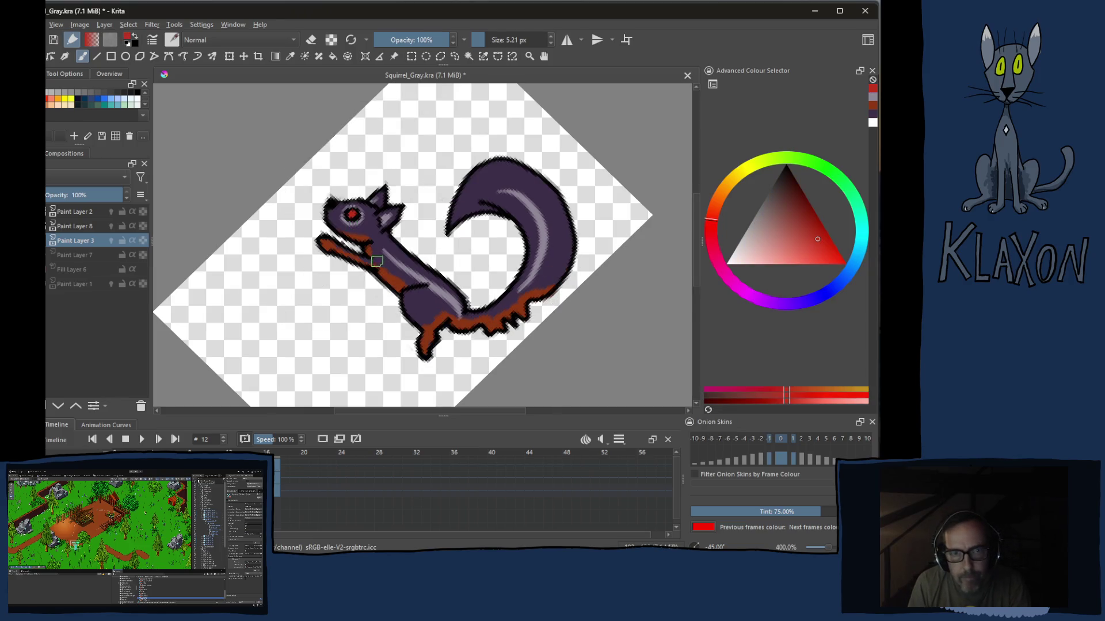
key("Right")
key("Right")
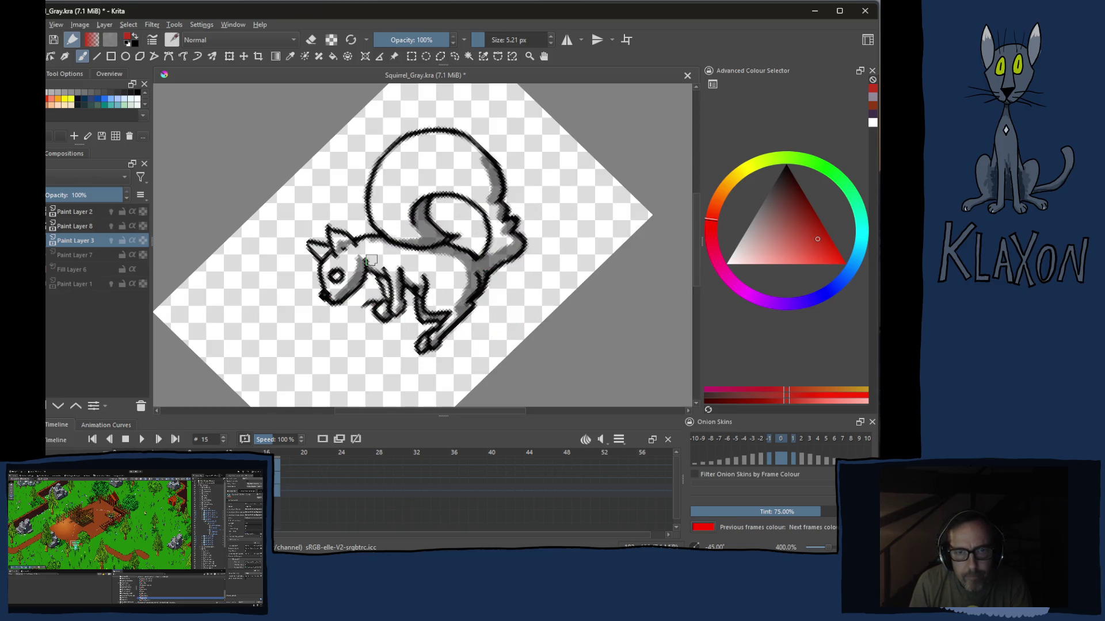
key("5")
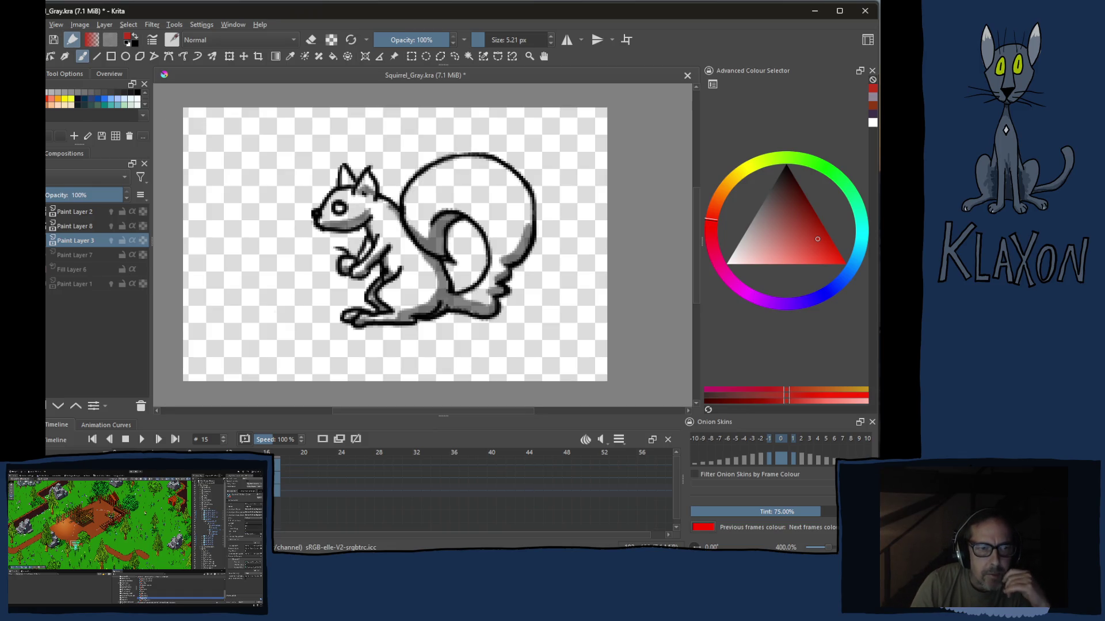
key("alt+Tab")
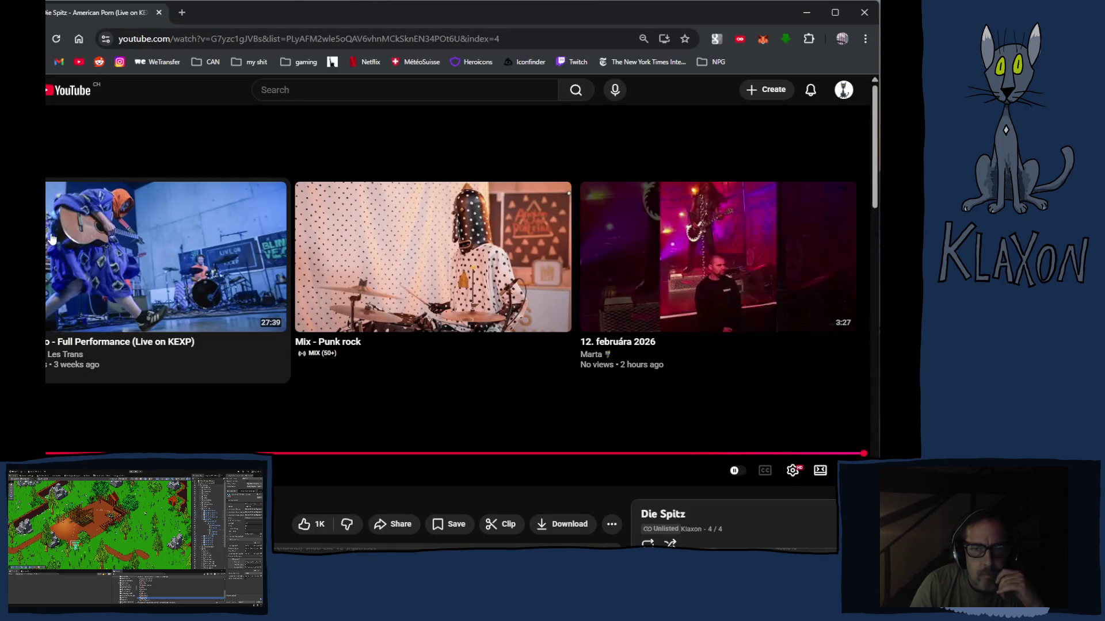
mouse_move(265, 232)
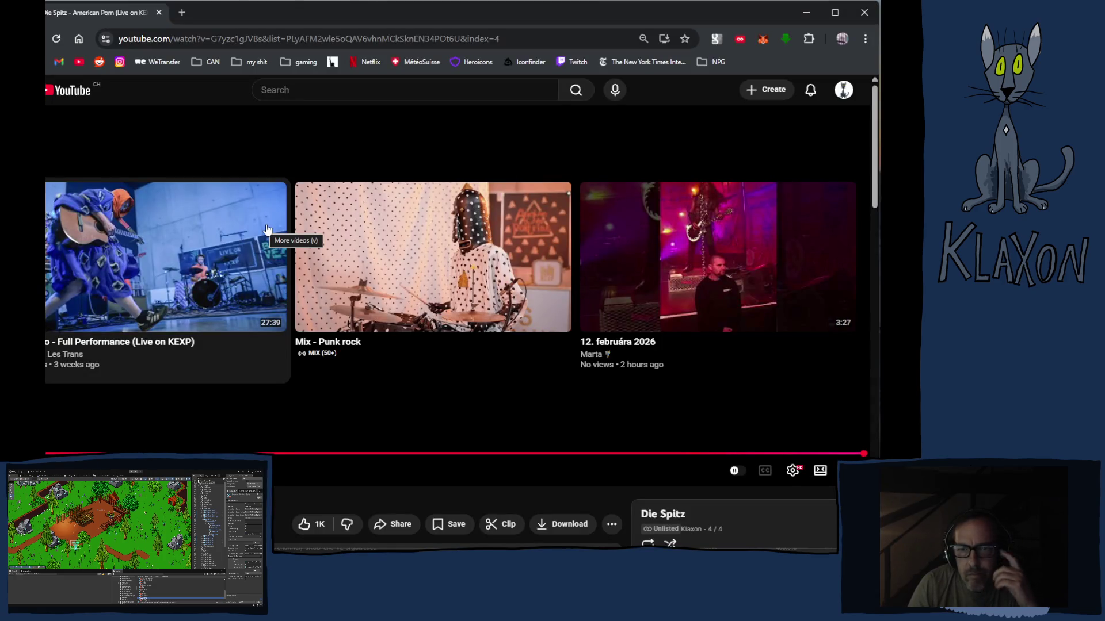
scroll(266, 229, "down", 5)
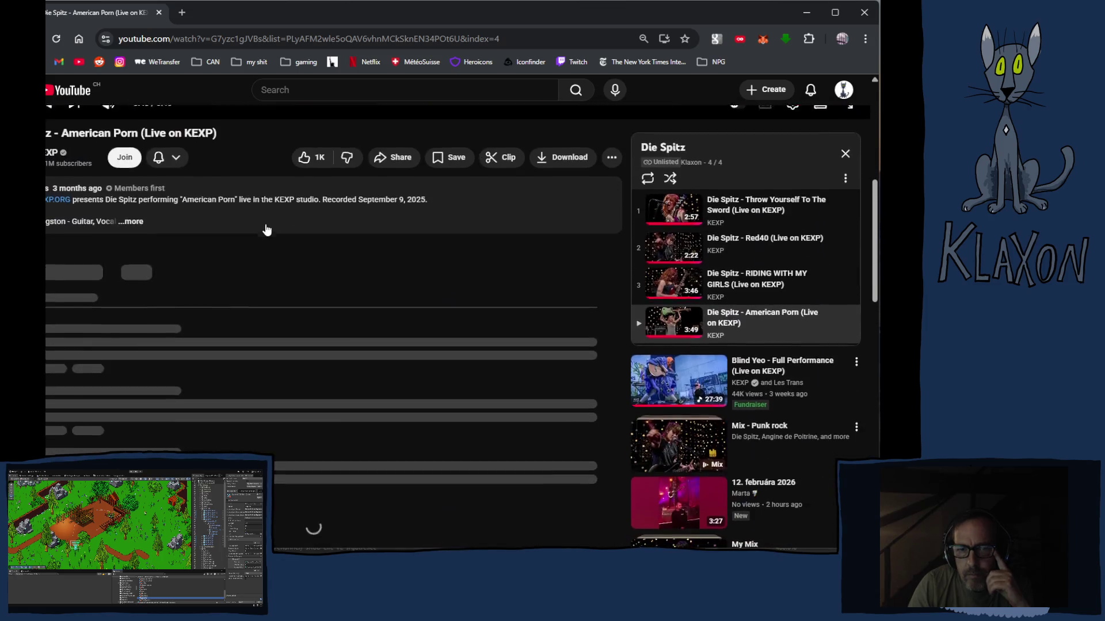
scroll(263, 231, "down", 2)
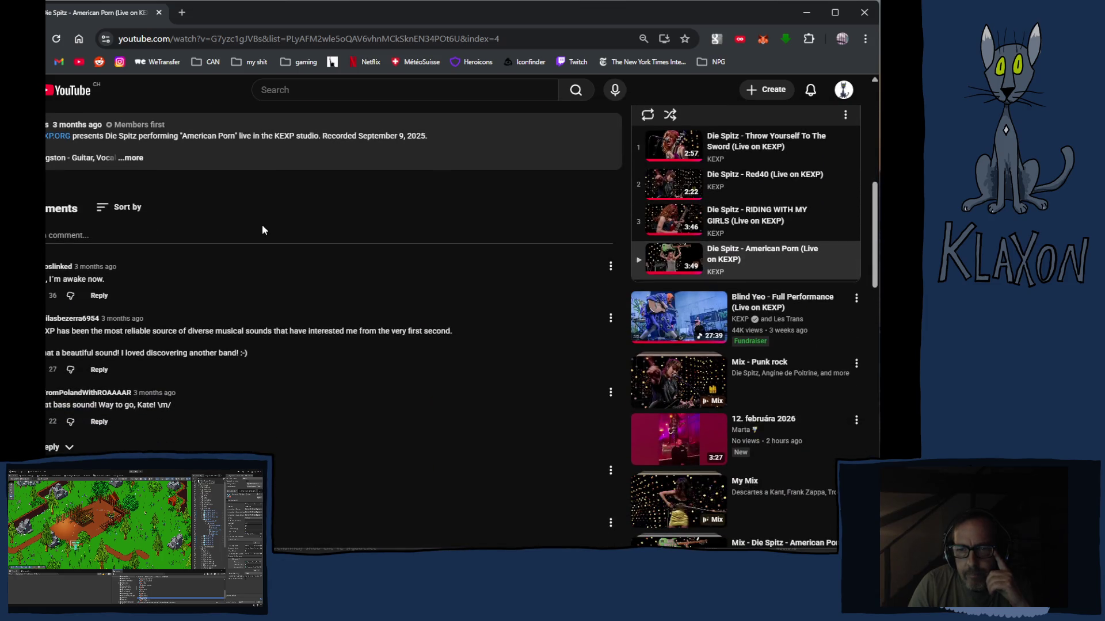
scroll(264, 229, "down", 2)
scroll(263, 229, "down", 1)
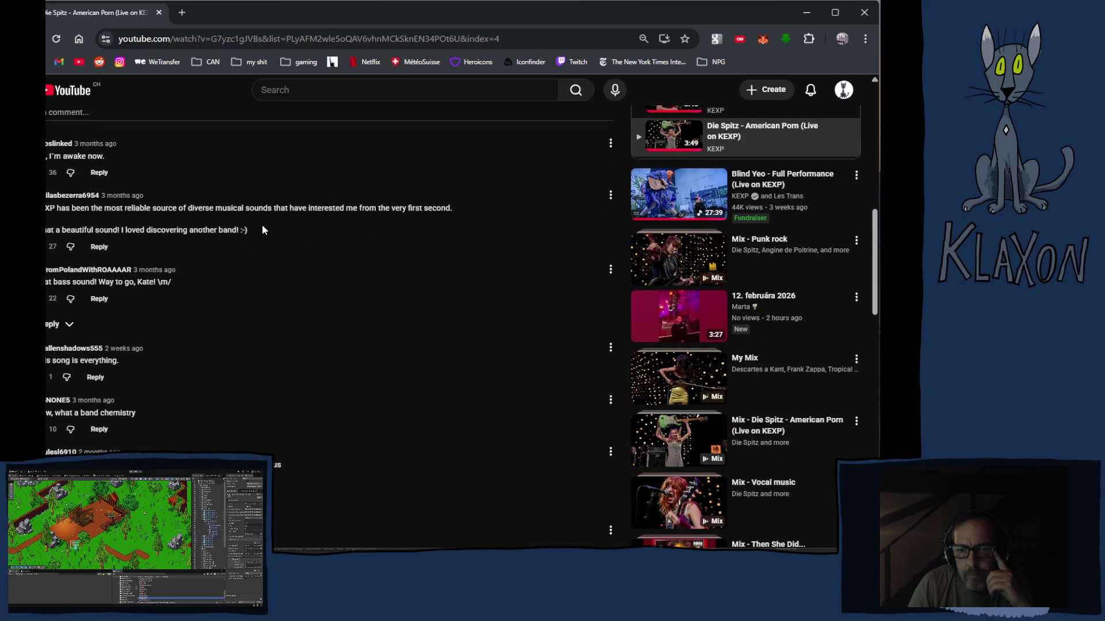
scroll(262, 224, "down", 3)
scroll(262, 231, "down", 2)
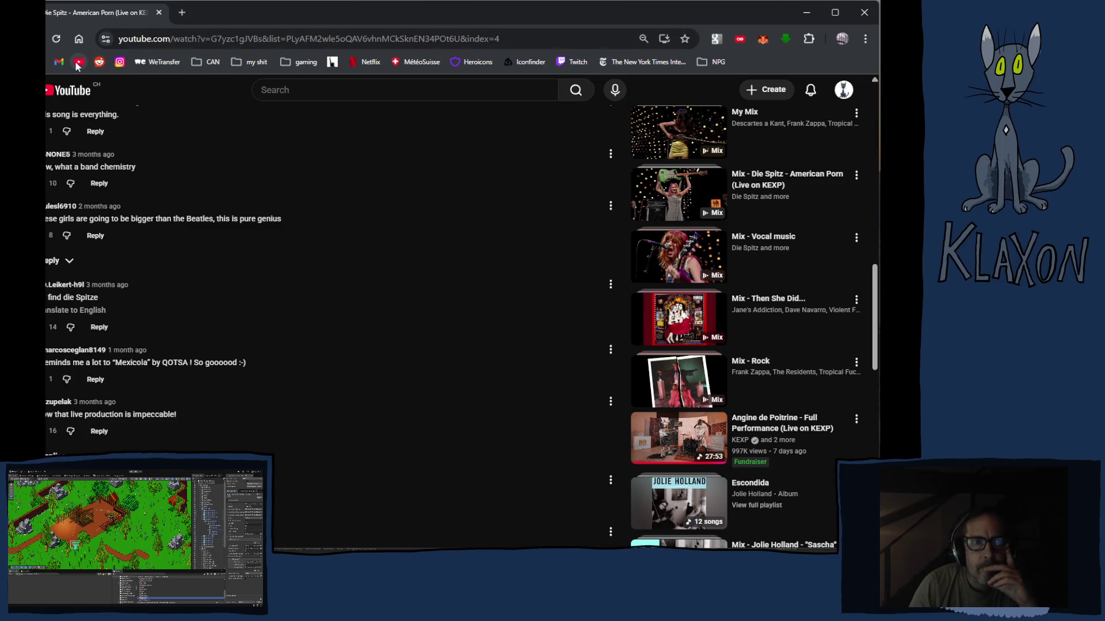
Open the saved playlists page and start the zappa playlist
left_click(48, 90)
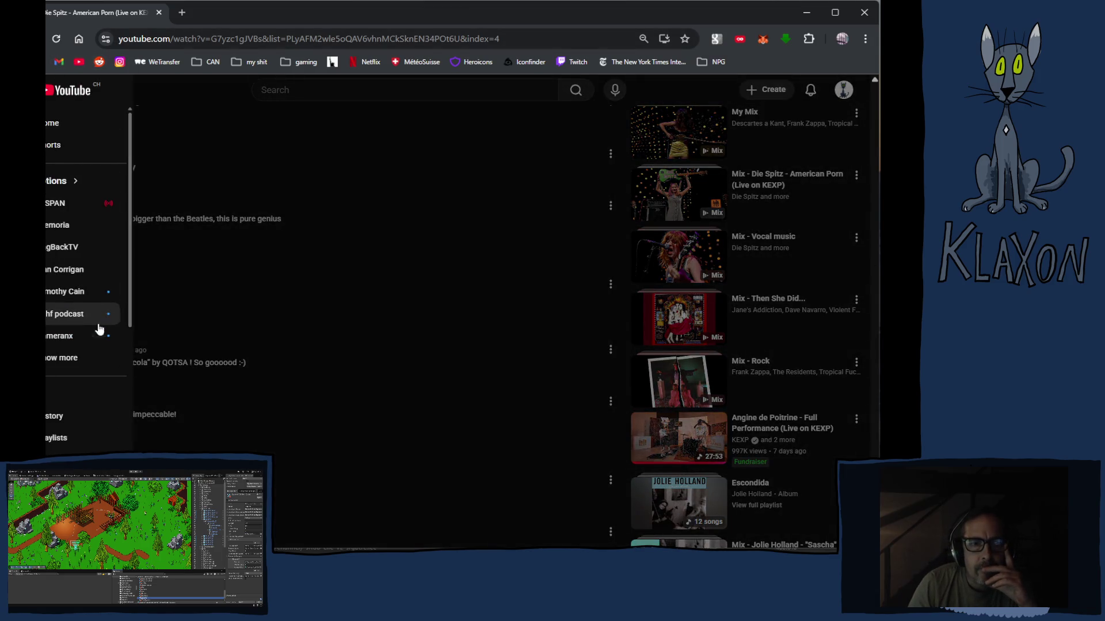
left_click(58, 439)
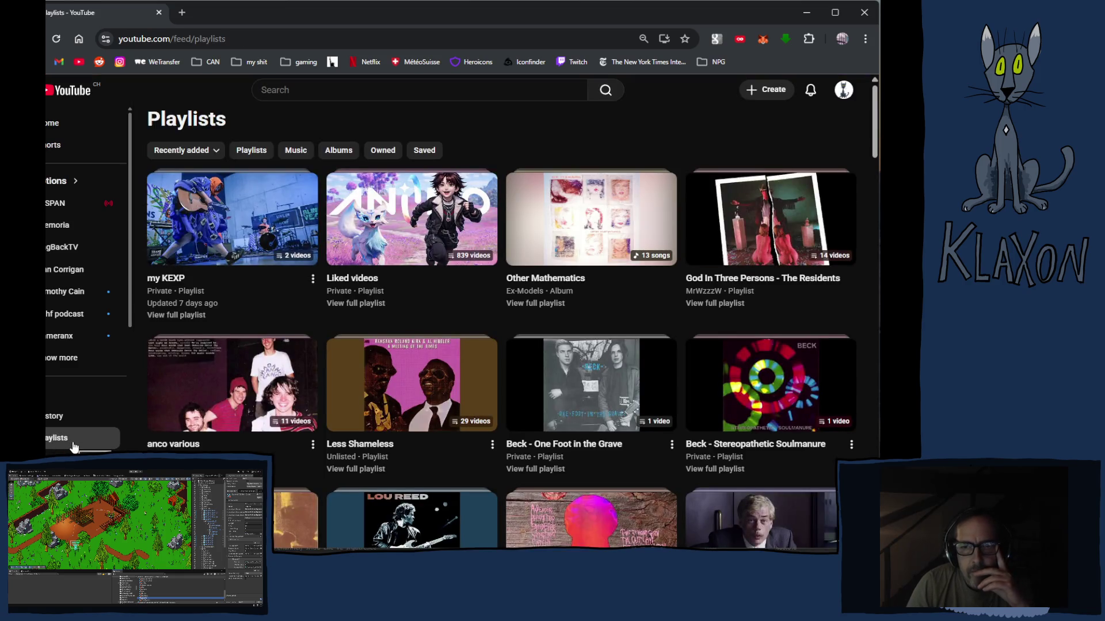
mouse_move(590, 383)
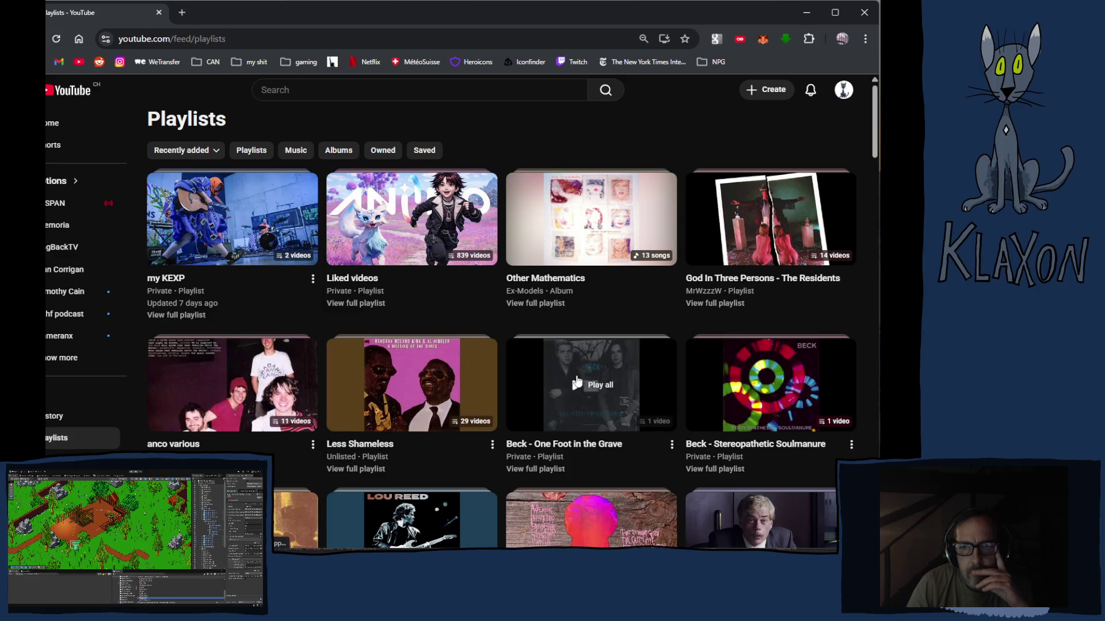
scroll(602, 375, "down", 3)
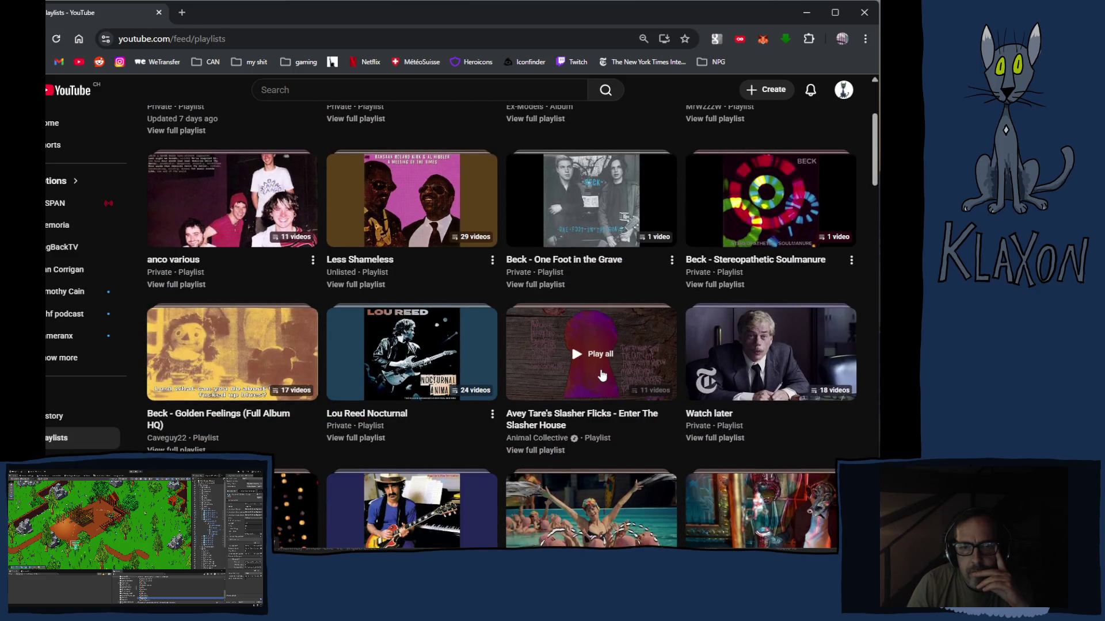
scroll(602, 375, "down", 1)
scroll(602, 374, "down", 2)
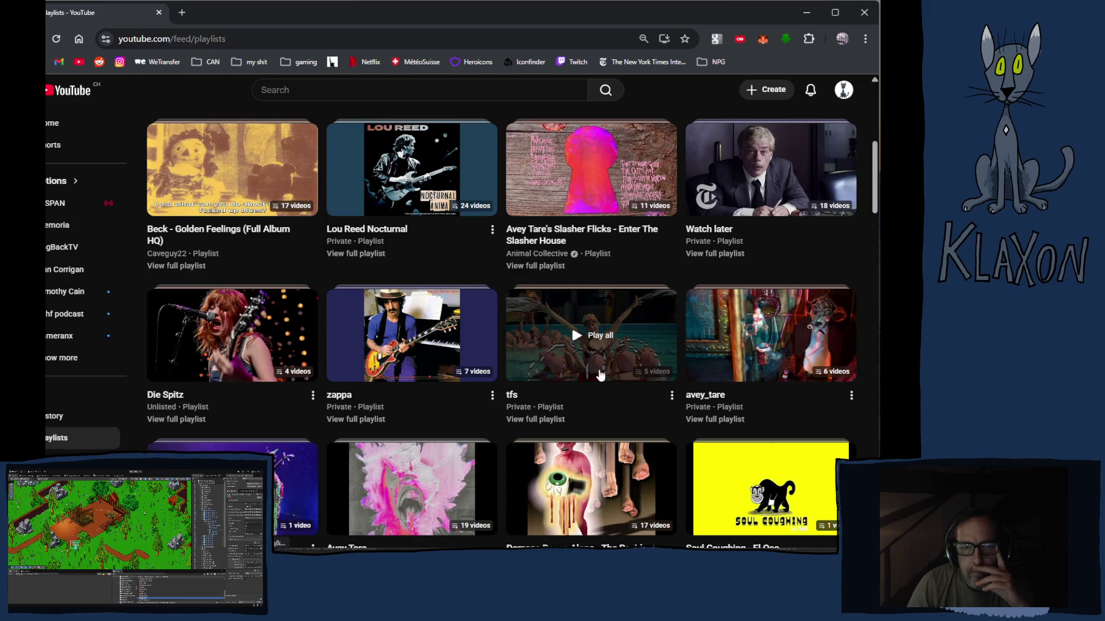
scroll(600, 375, "down", 2)
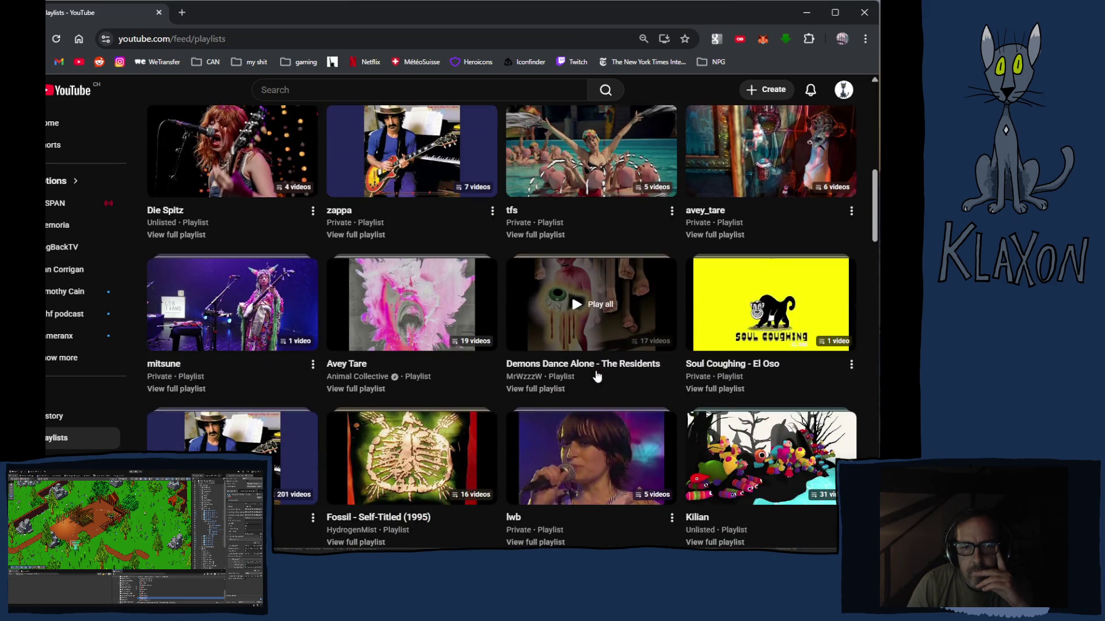
scroll(598, 377, "down", 2)
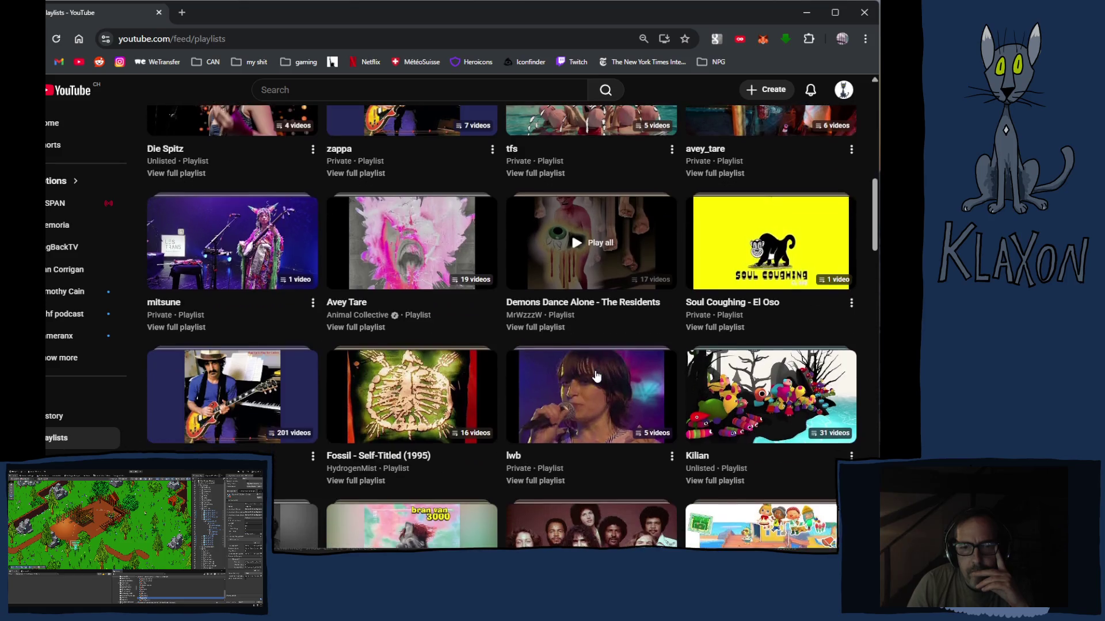
scroll(597, 376, "down", 1)
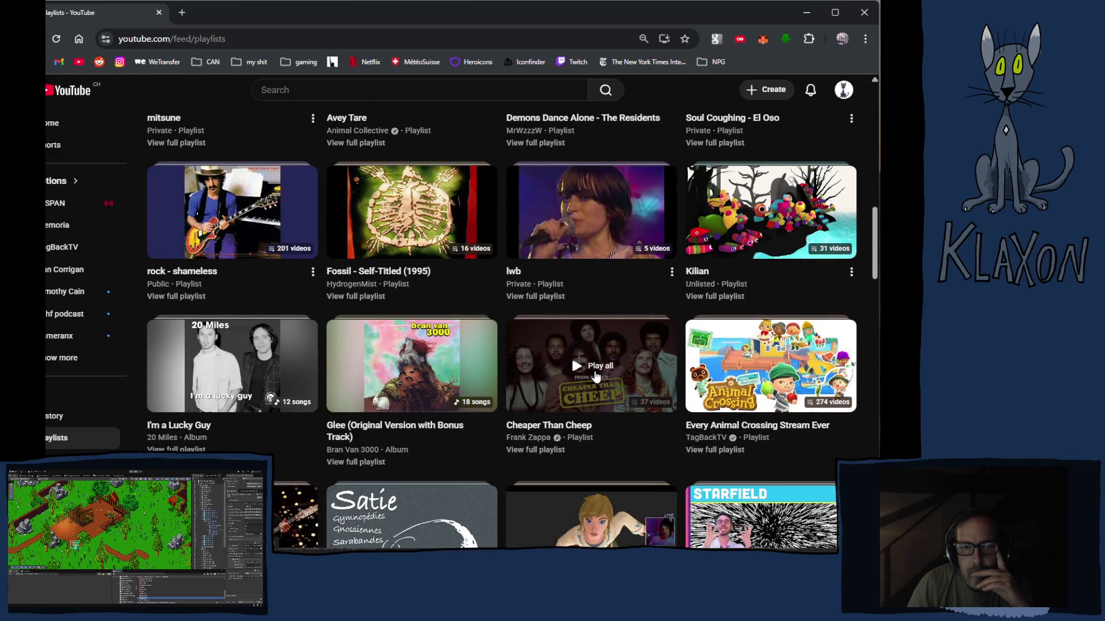
scroll(595, 376, "down", 2)
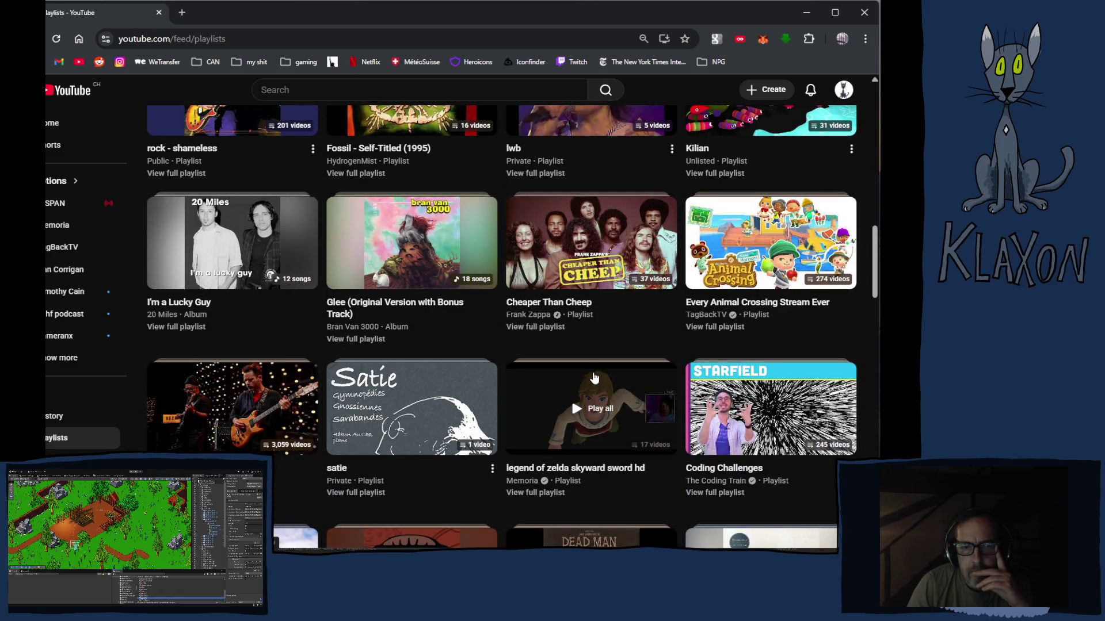
scroll(595, 378, "down", 1)
scroll(594, 378, "down", 1)
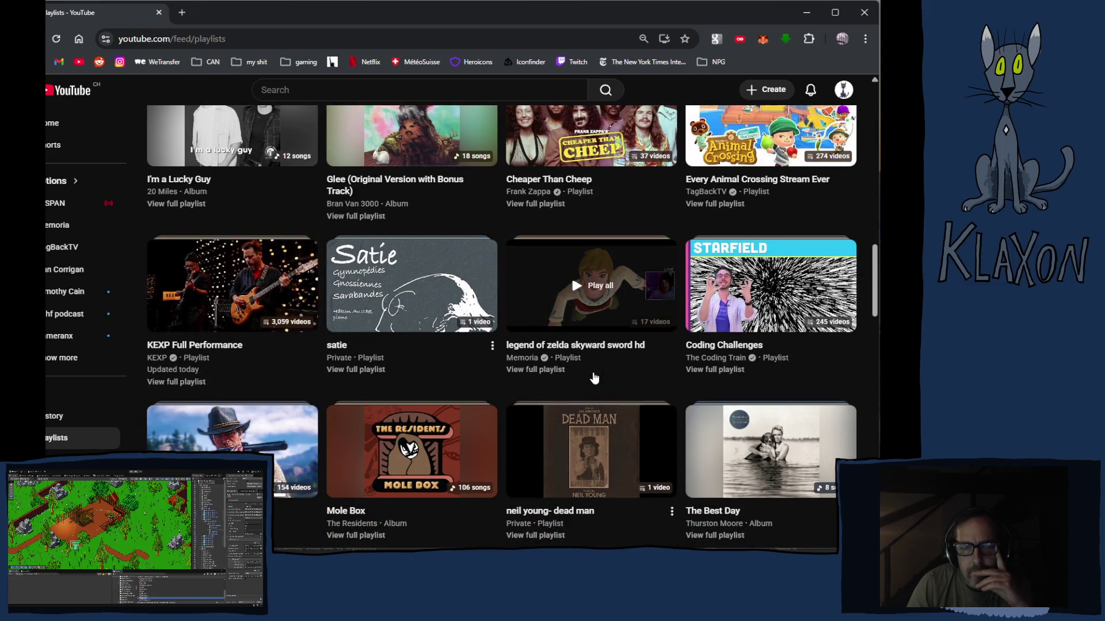
scroll(595, 378, "down", 2)
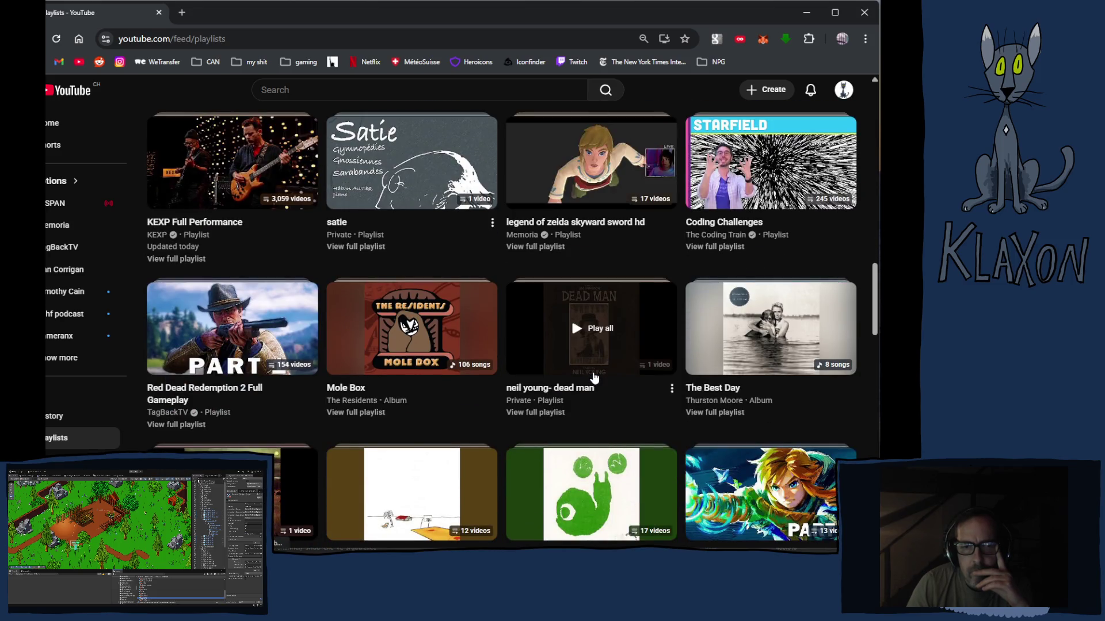
scroll(595, 378, "down", 1)
scroll(595, 378, "down", 1)
scroll(595, 378, "down", 2)
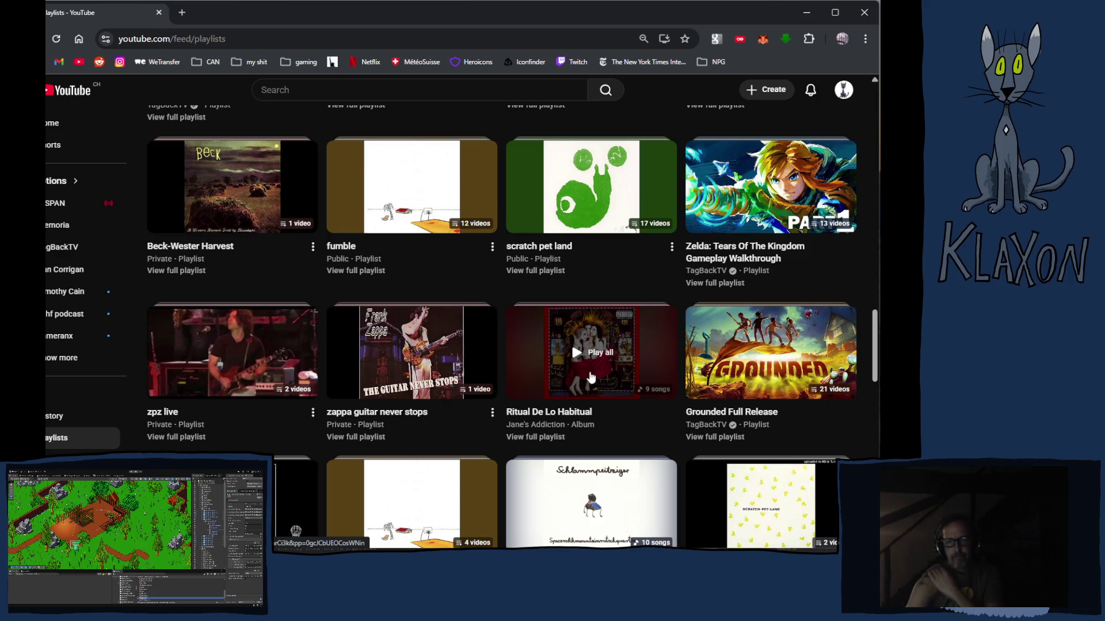
scroll(639, 390, "down", 1)
scroll(638, 391, "down", 2)
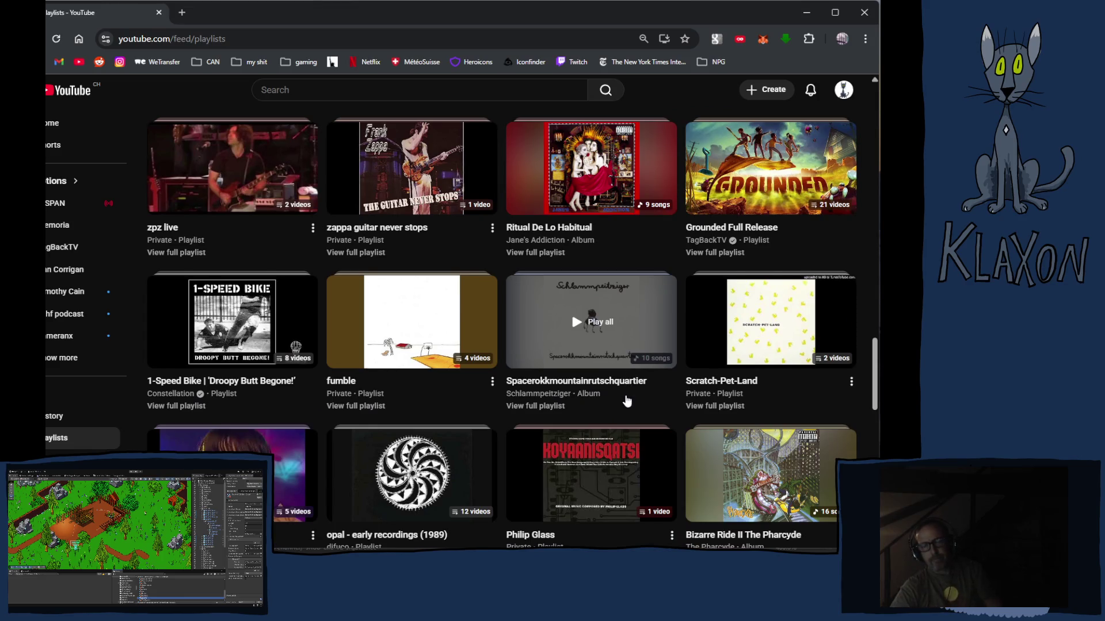
scroll(627, 398, "down", 2)
scroll(639, 435, "down", 3)
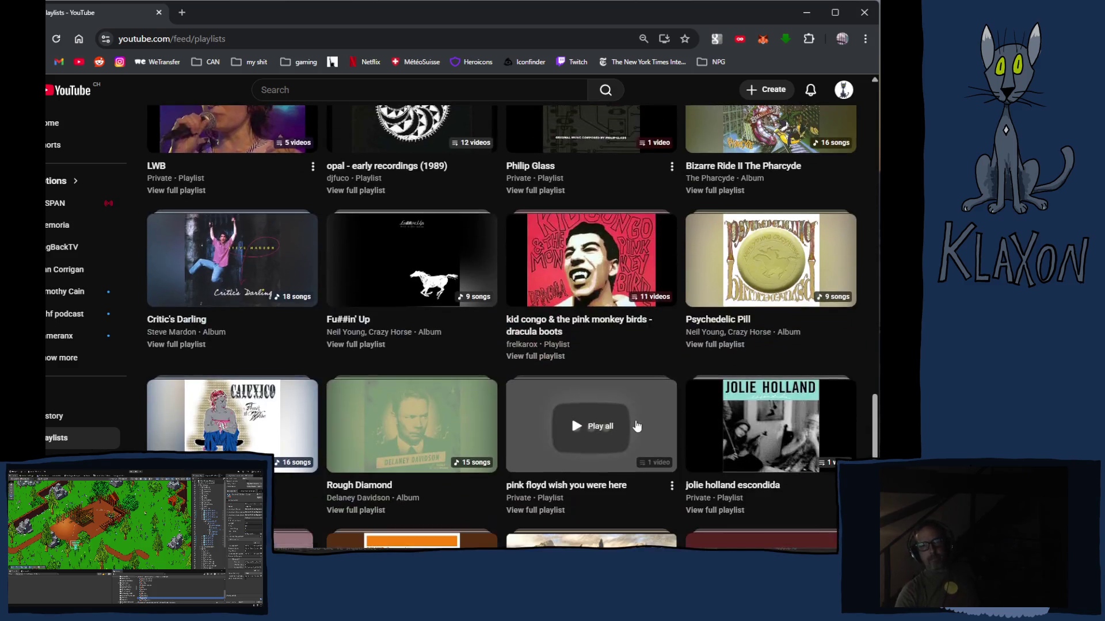
scroll(635, 426, "down", 3)
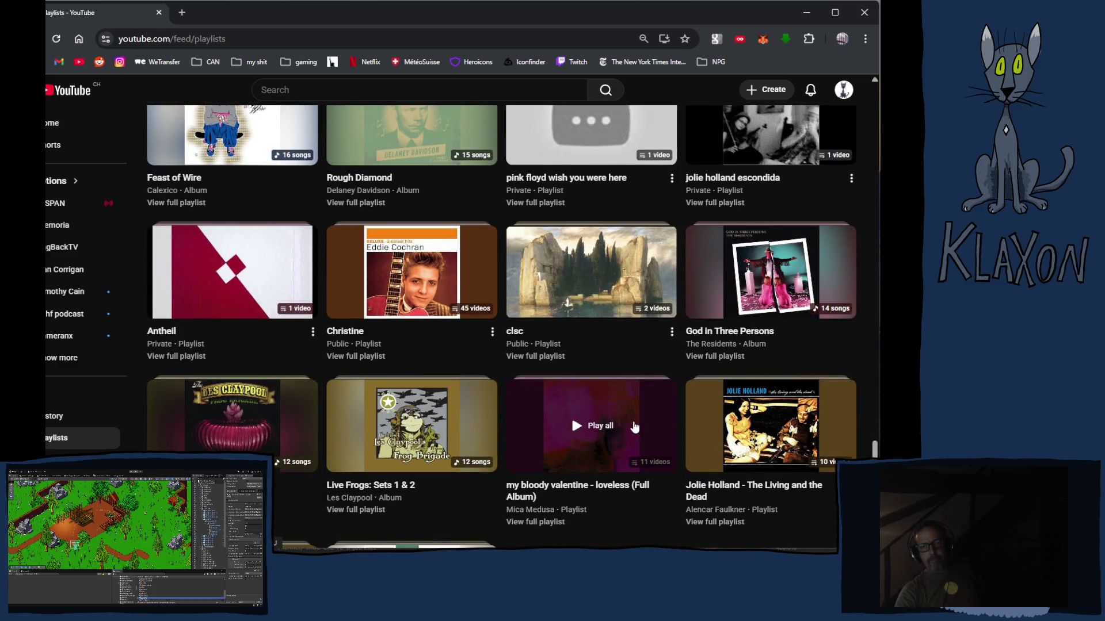
scroll(634, 426, "up", 5)
scroll(518, 406, "up", 5)
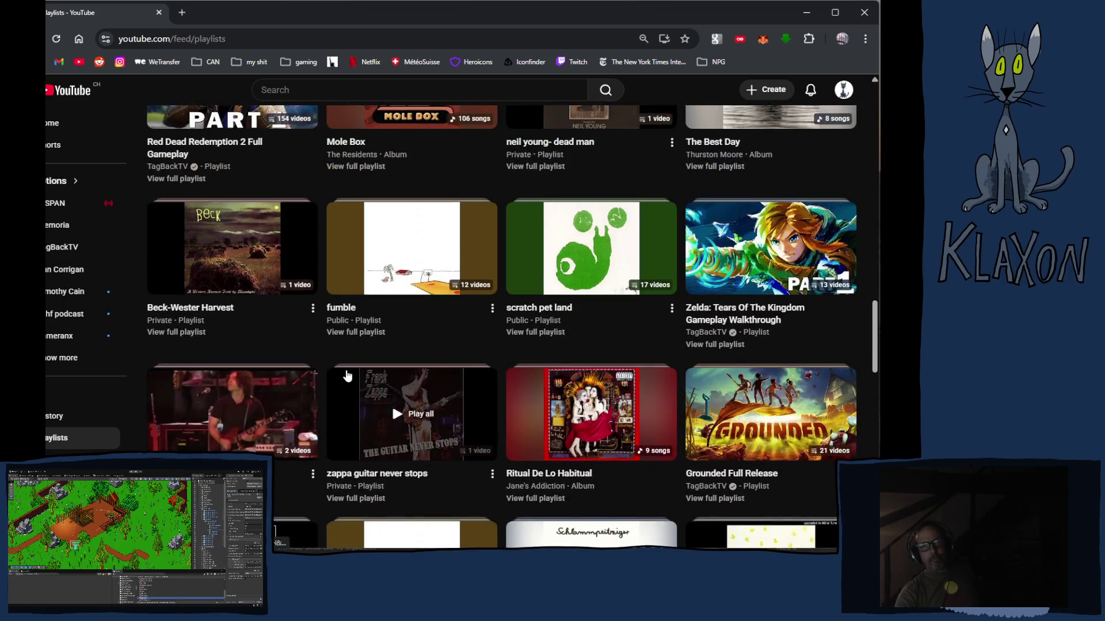
scroll(347, 376, "up", 5)
scroll(348, 346, "up", 3)
scroll(347, 327, "up", 3)
left_click(395, 342)
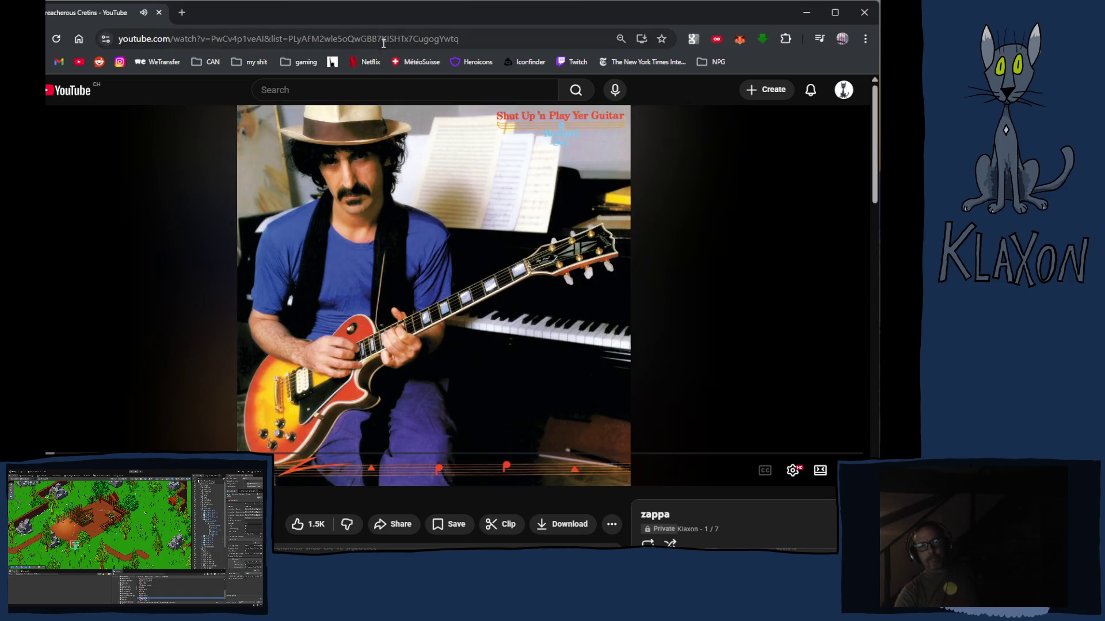
Cycle windows and bring the Krita drawing back to the front
key("alt+Tab")
key("Tab")
key("Tab")
left_click(197, 318)
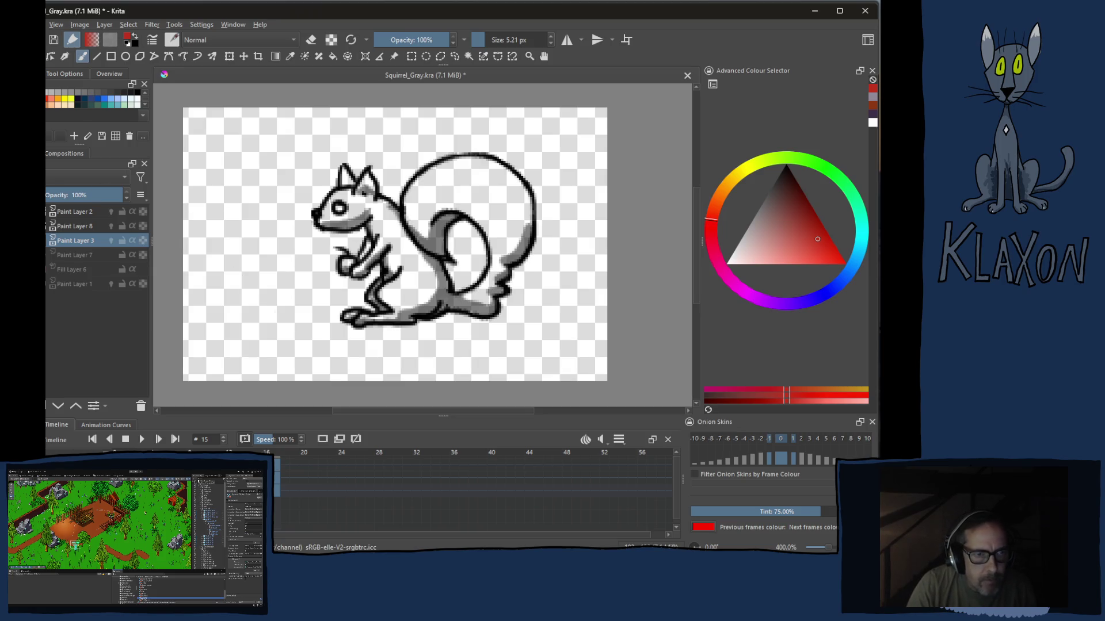
Hide the grey shading layer and paint a rough dark purple mass over the squirrel's body
left_click(52, 225)
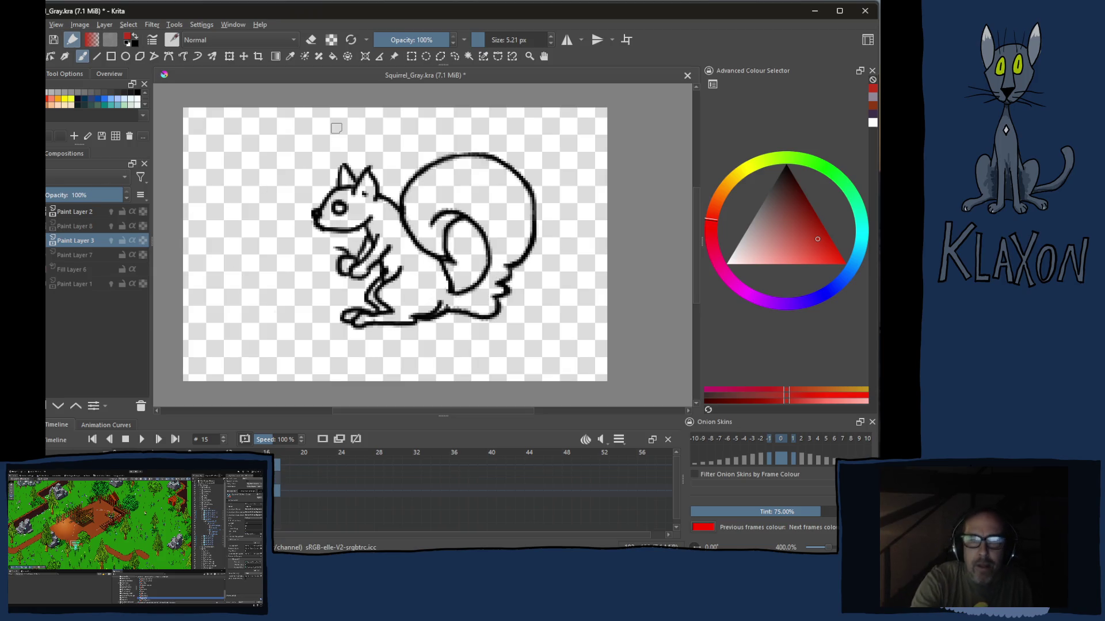
key("e")
key("e")
right_click(497, 263)
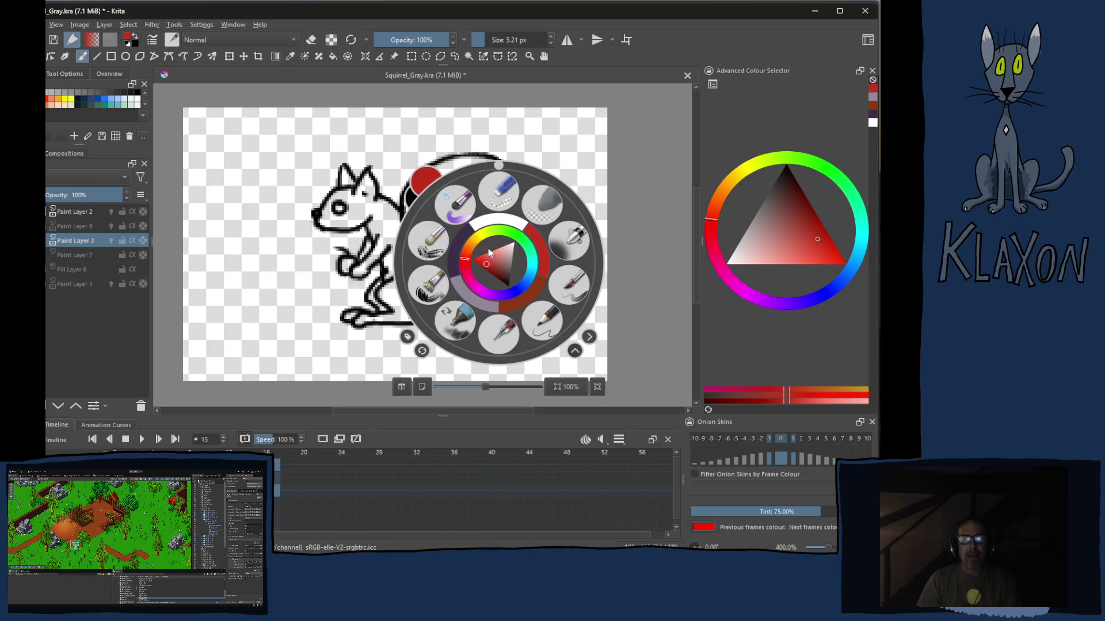
left_click(459, 247)
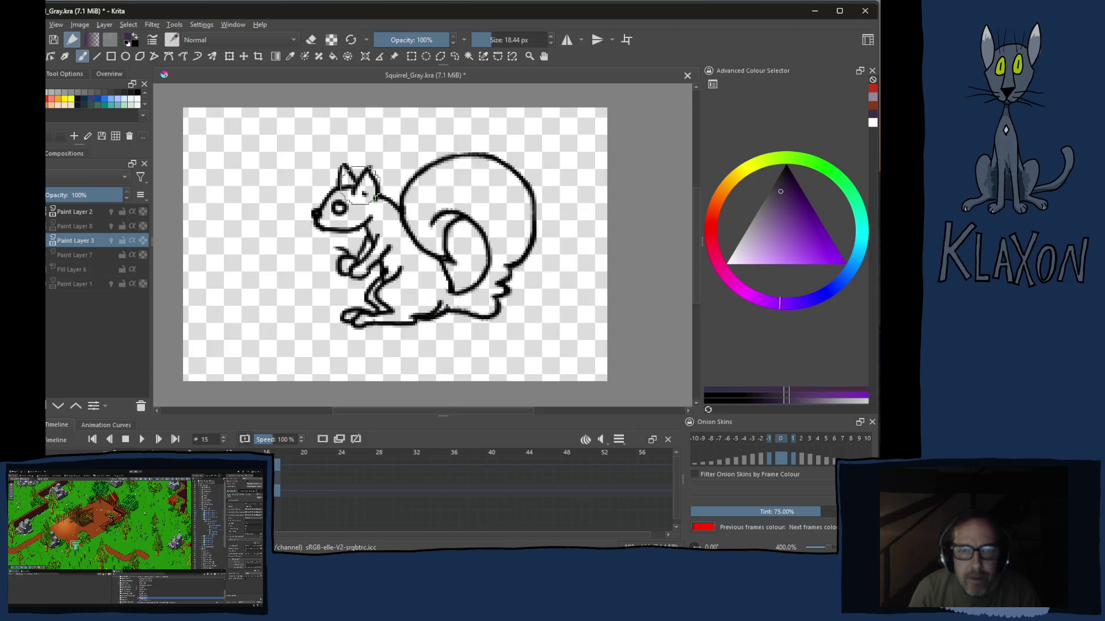
mouse_move(346, 177)
left_mouse_down()
mouse_move(325, 158)
mouse_move(380, 199)
mouse_move(405, 251)
mouse_move(379, 277)
mouse_move(297, 204)
mouse_move(341, 285)
mouse_move(290, 242)
mouse_move(312, 294)
mouse_move(361, 330)
mouse_move(406, 342)
mouse_move(535, 319)
mouse_move(545, 172)
mouse_move(449, 147)
mouse_move(379, 147)
mouse_move(452, 156)
mouse_move(492, 190)
mouse_move(466, 233)
mouse_move(474, 277)
mouse_move(380, 311)
mouse_move(389, 268)
mouse_move(423, 259)
mouse_move(374, 212)
left_mouse_up()
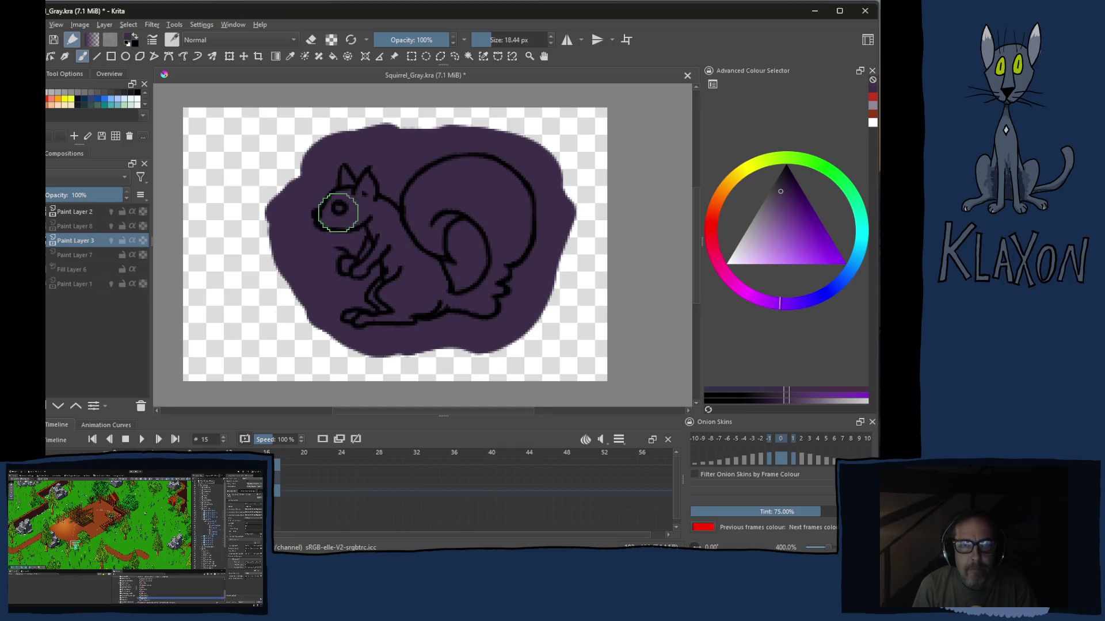
key("space")
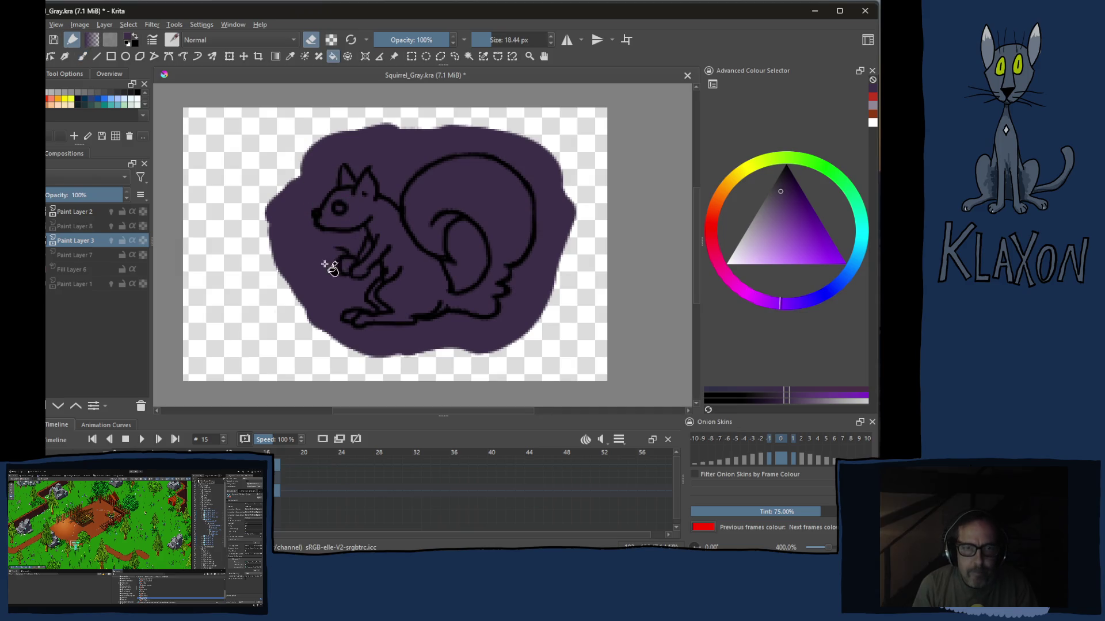
Erase the purple spilling outside the squirrel's outline with an erase-mode fill
left_click(328, 268)
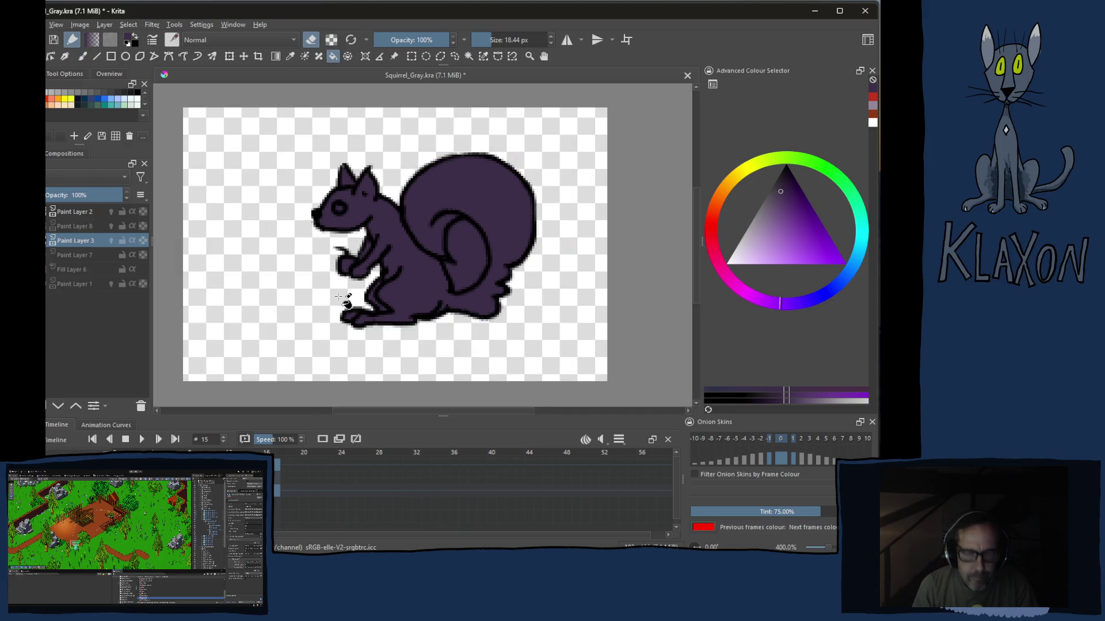
key("b")
key("[")
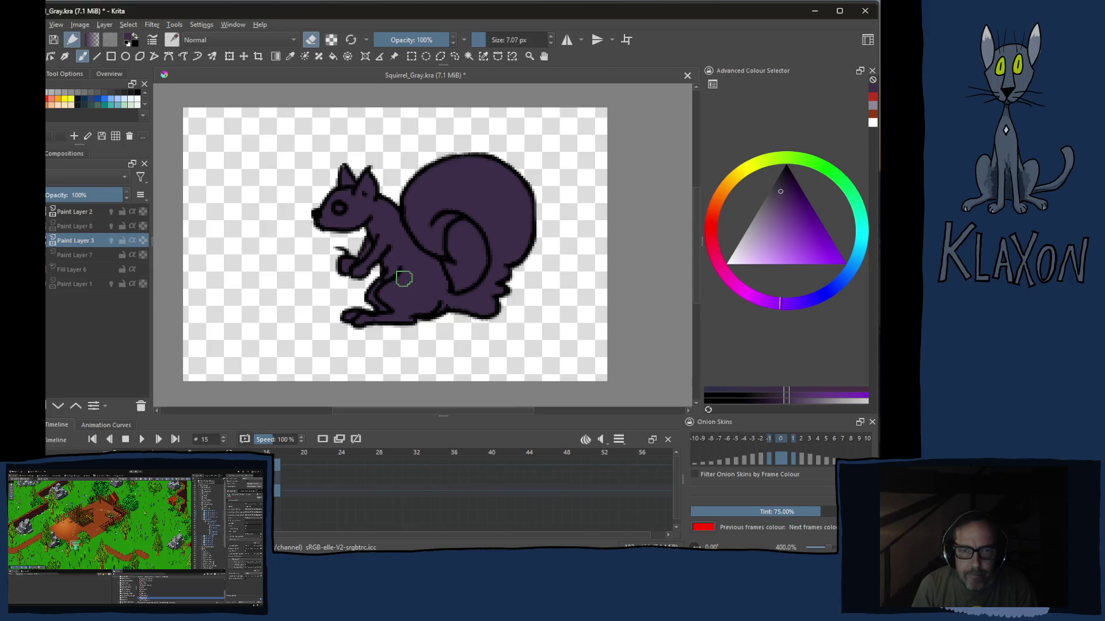
right_click(378, 263)
key("e")
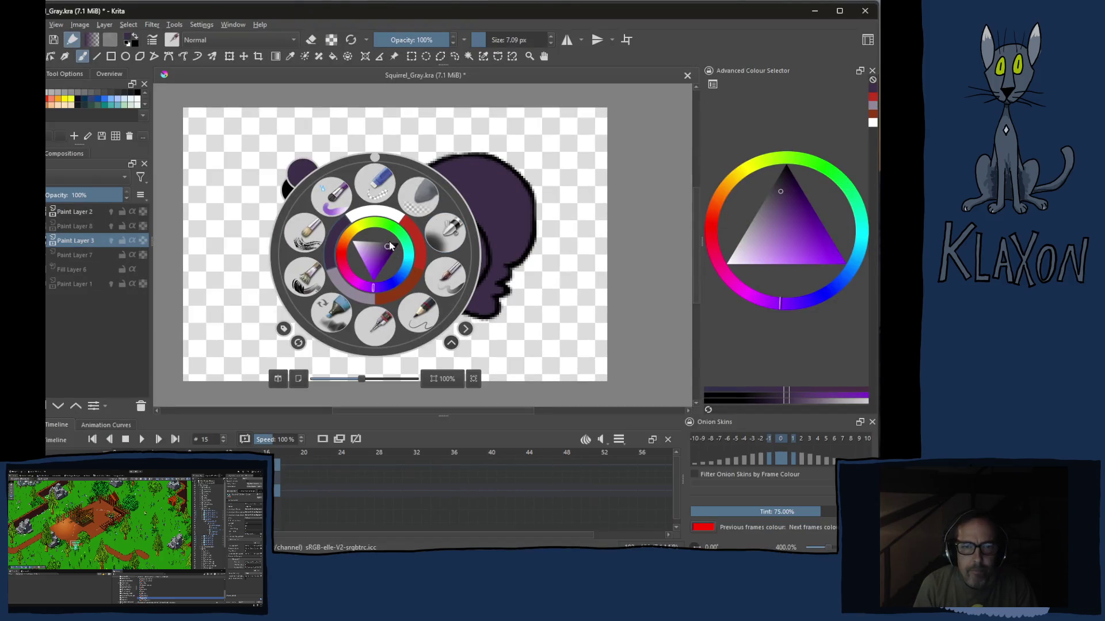
Clear the purple from the gap inside the tail curl and return to the freehand brush
left_click(427, 243)
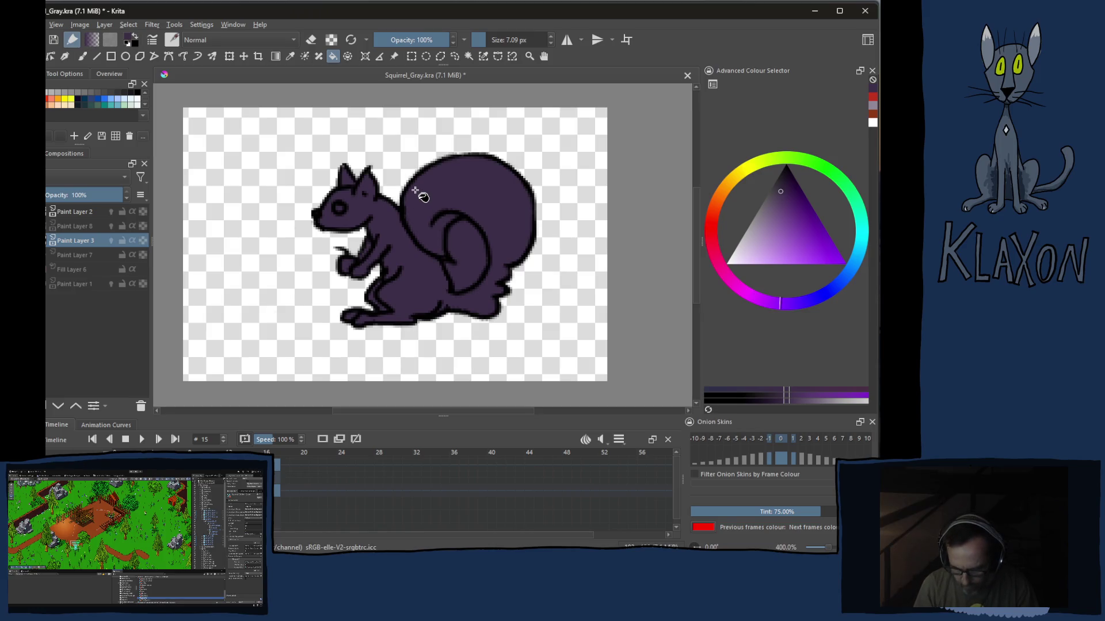
left_click(467, 251)
key("b")
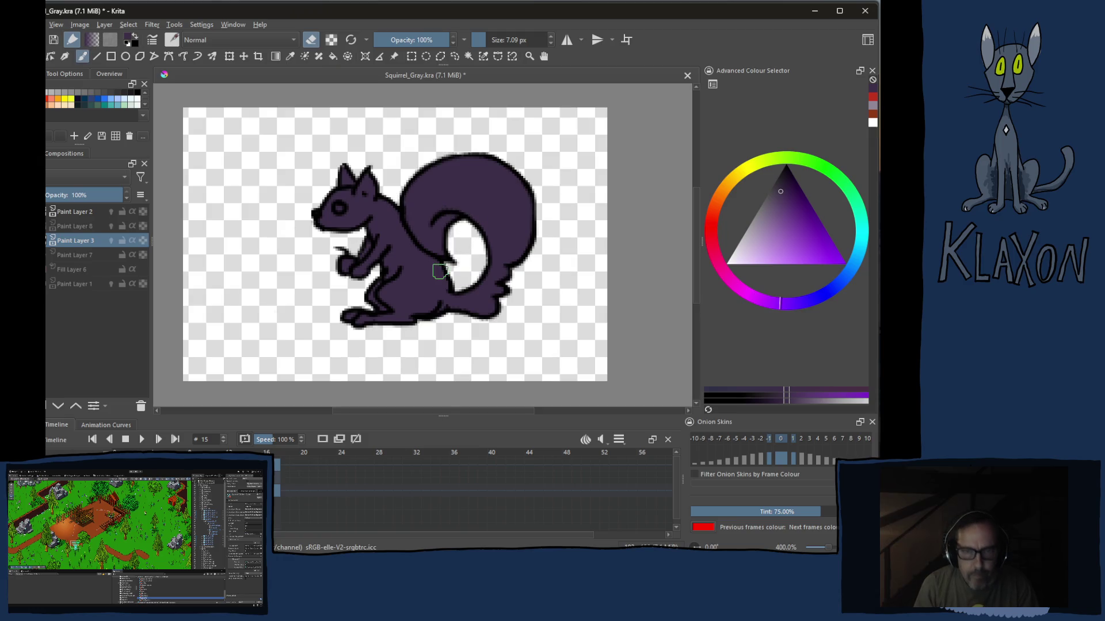
right_click(353, 222)
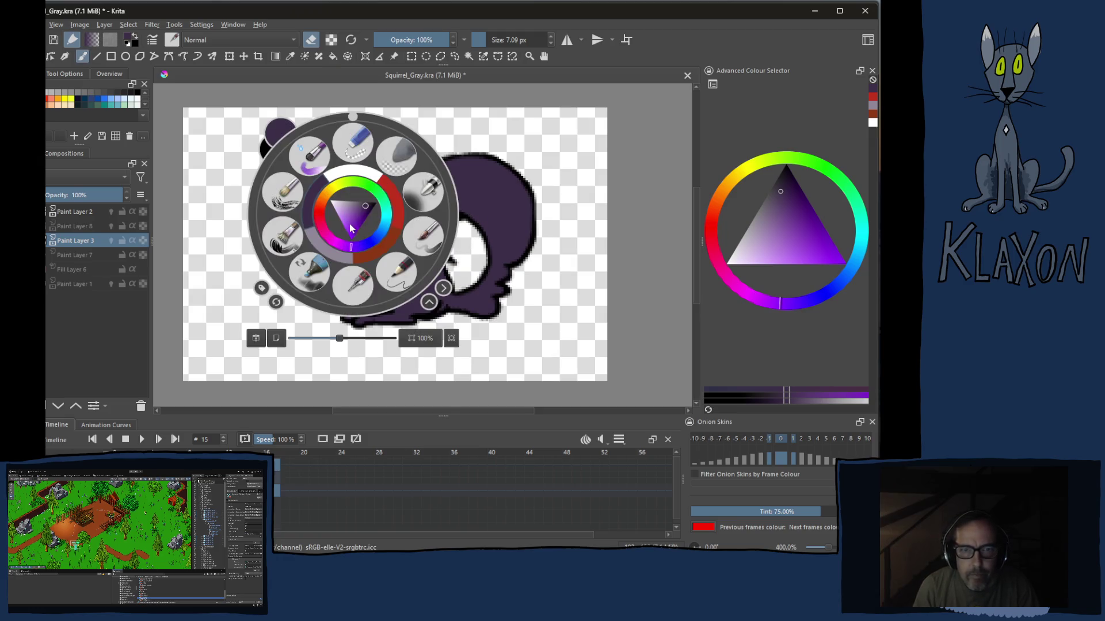
Paint dark rust with a smaller brush along the squirrel's cheek, chest, foot and tail underside
left_click(376, 251)
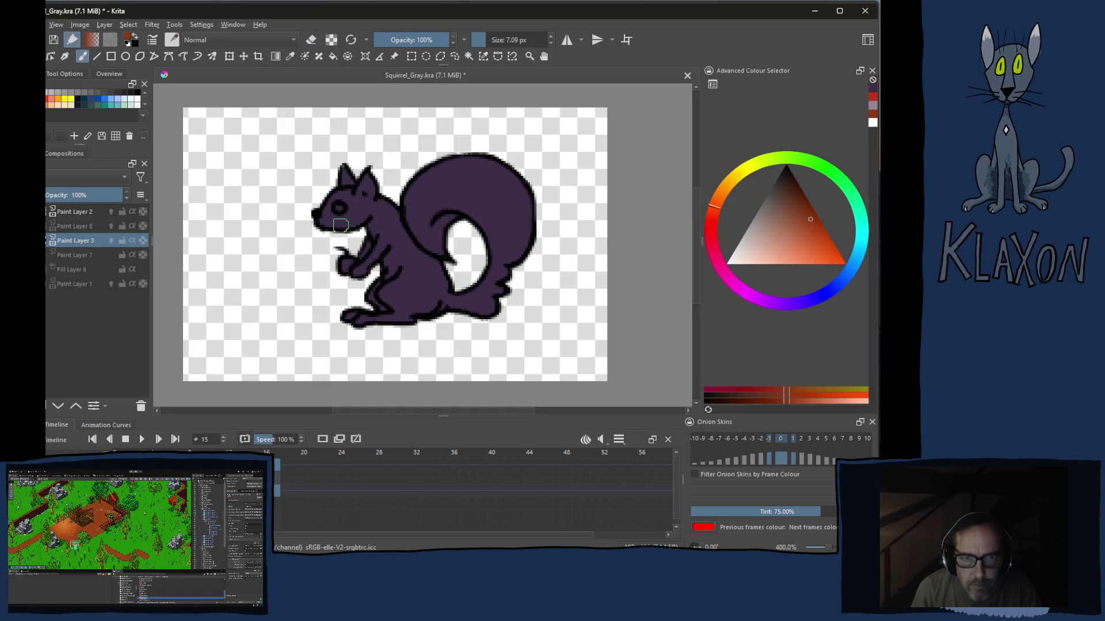
key("bracketleft")
key("bracketleft")
left_click_drag(346, 227, 371, 217)
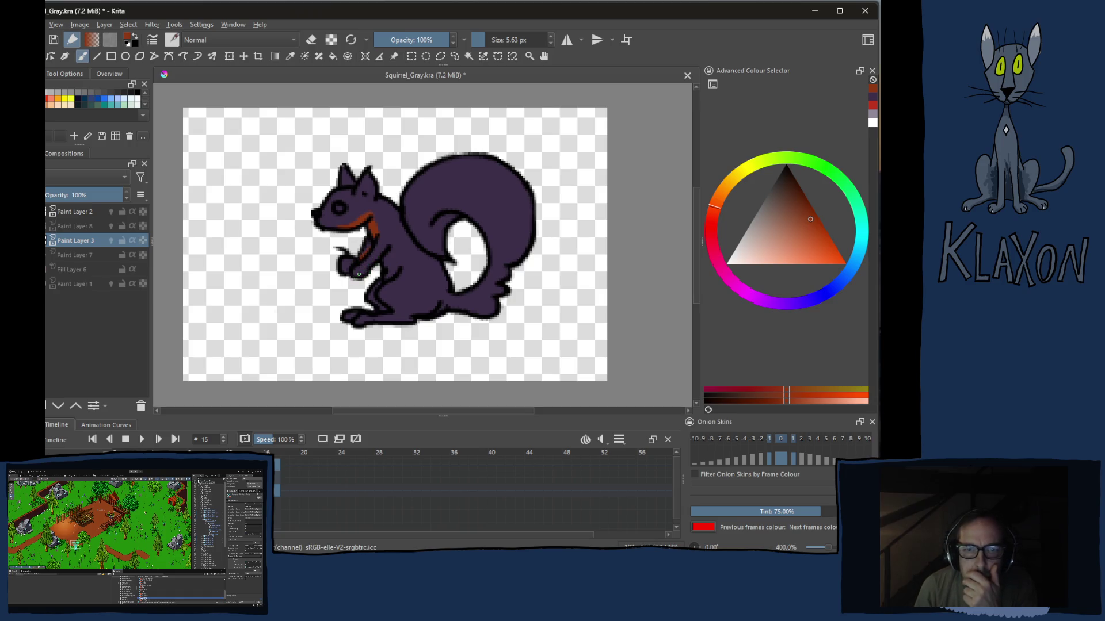
left_click_drag(387, 253, 392, 274)
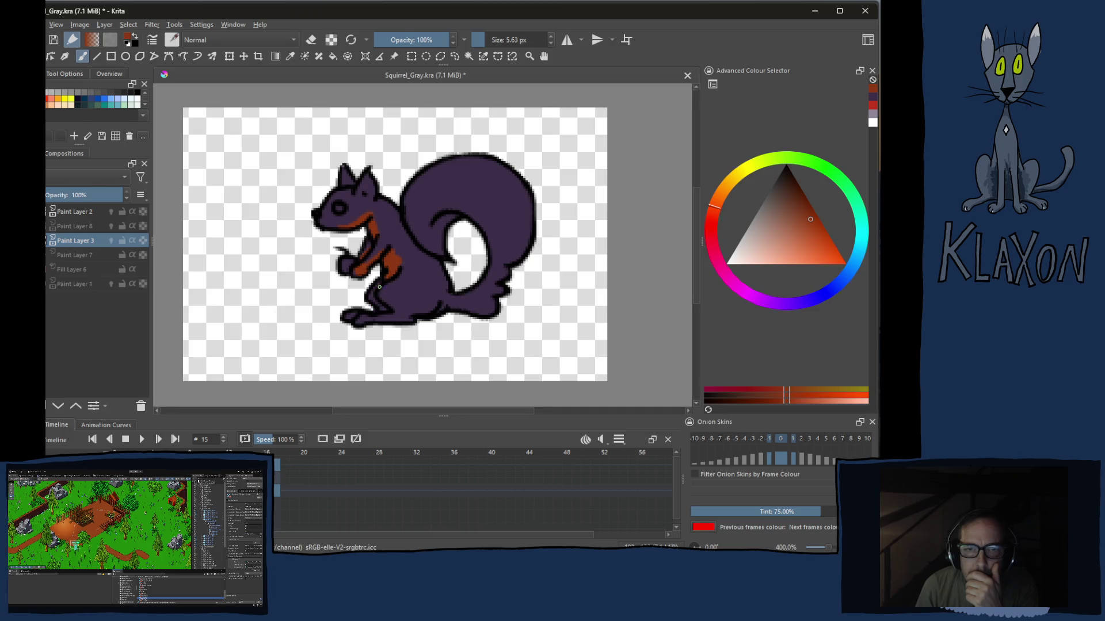
mouse_move(377, 311)
left_mouse_down()
mouse_move(358, 314)
mouse_move(400, 318)
left_mouse_up()
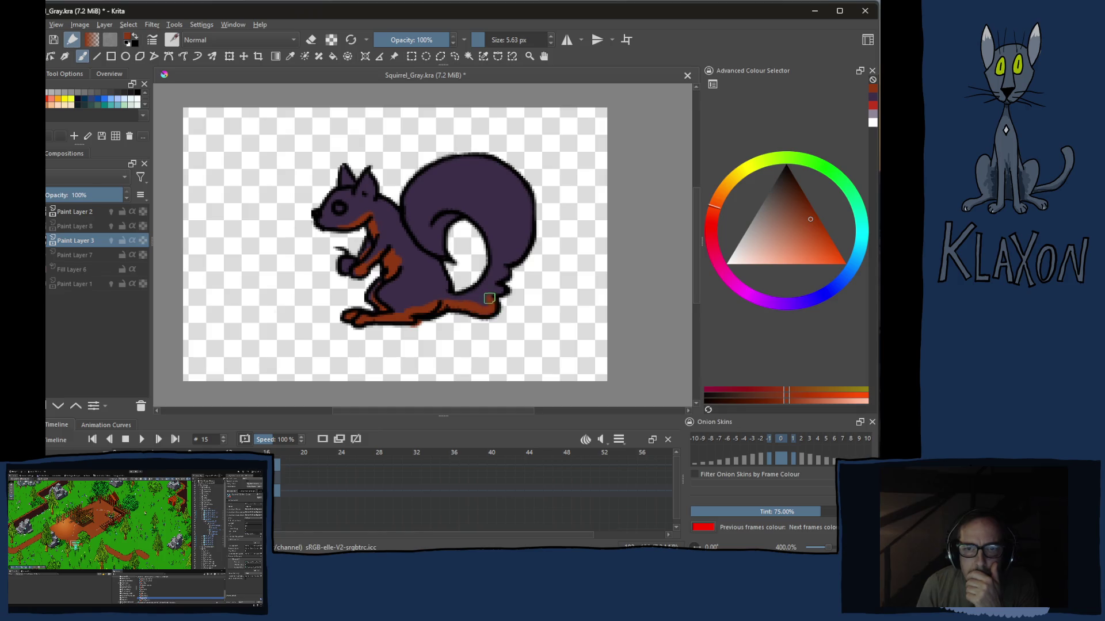
left_click_drag(505, 266, 522, 252)
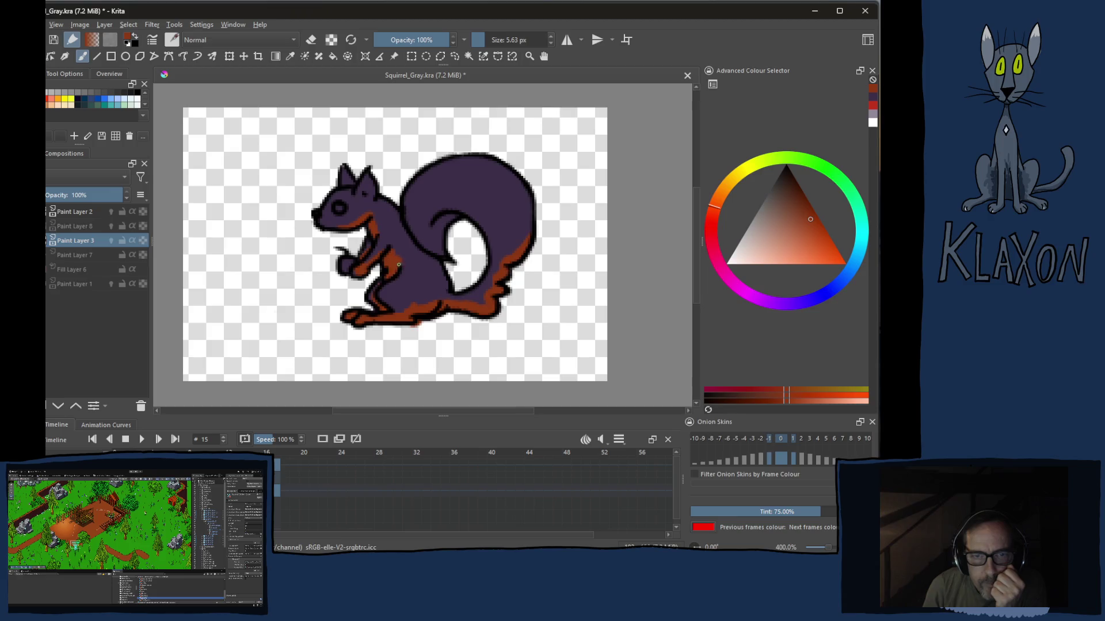
key("e")
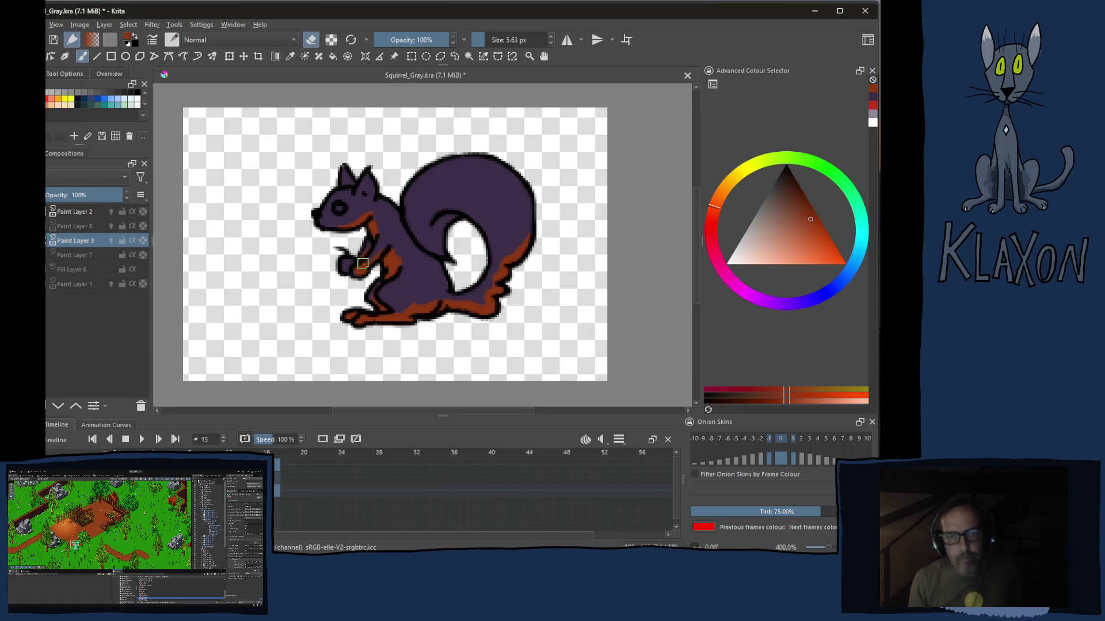
right_click(363, 268)
Streak light purple highlights down the squirrel's back and along the tail's arc
left_click(319, 227)
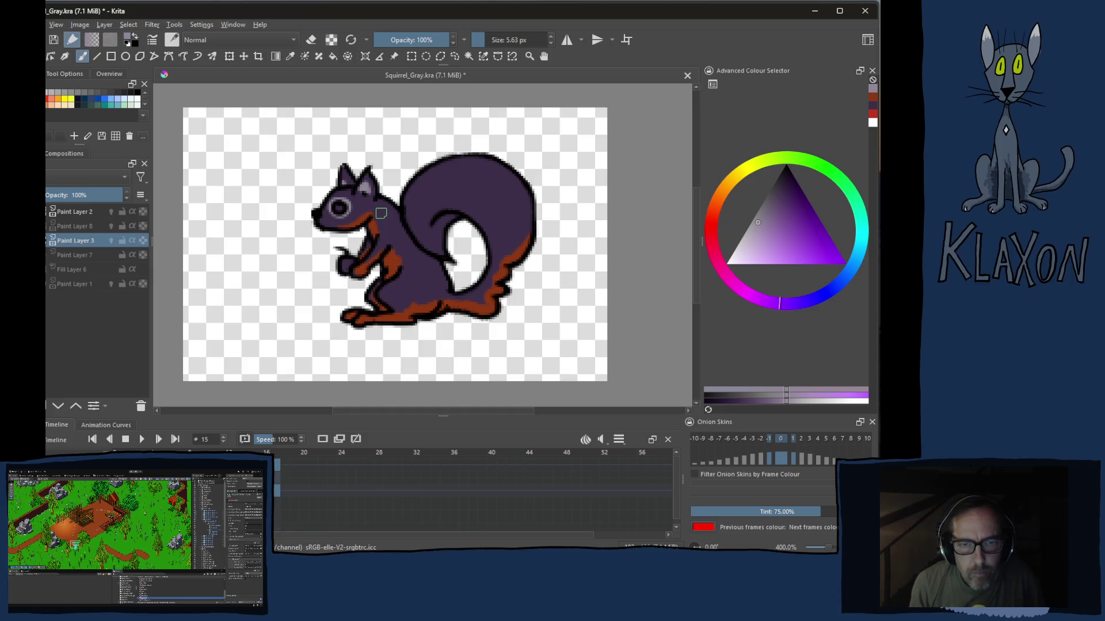
left_click_drag(380, 214, 430, 283)
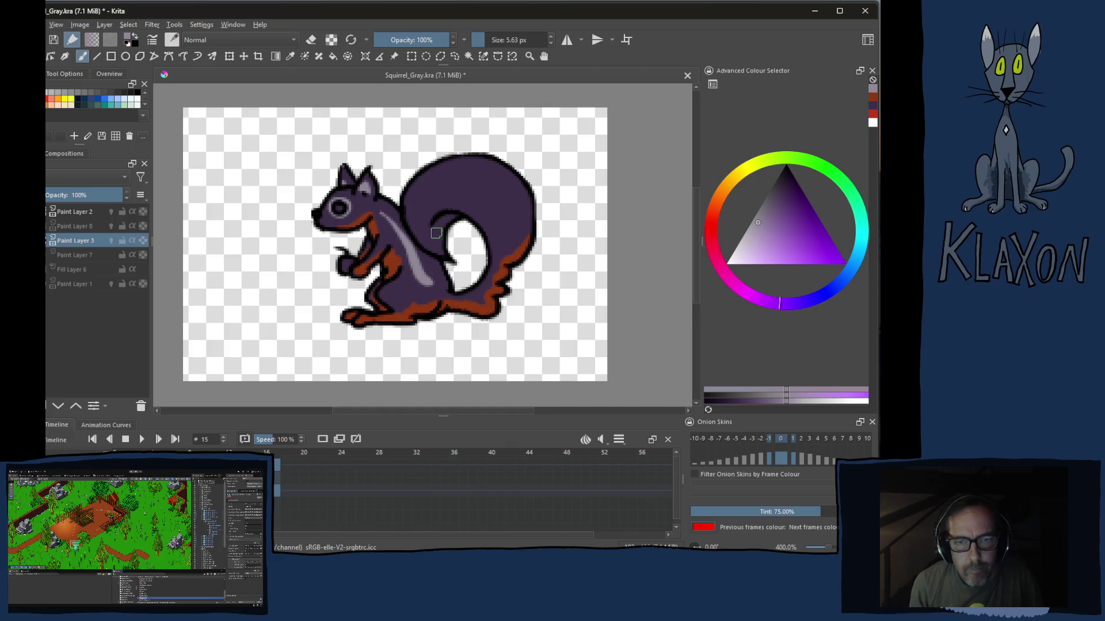
left_click_drag(502, 249, 421, 214)
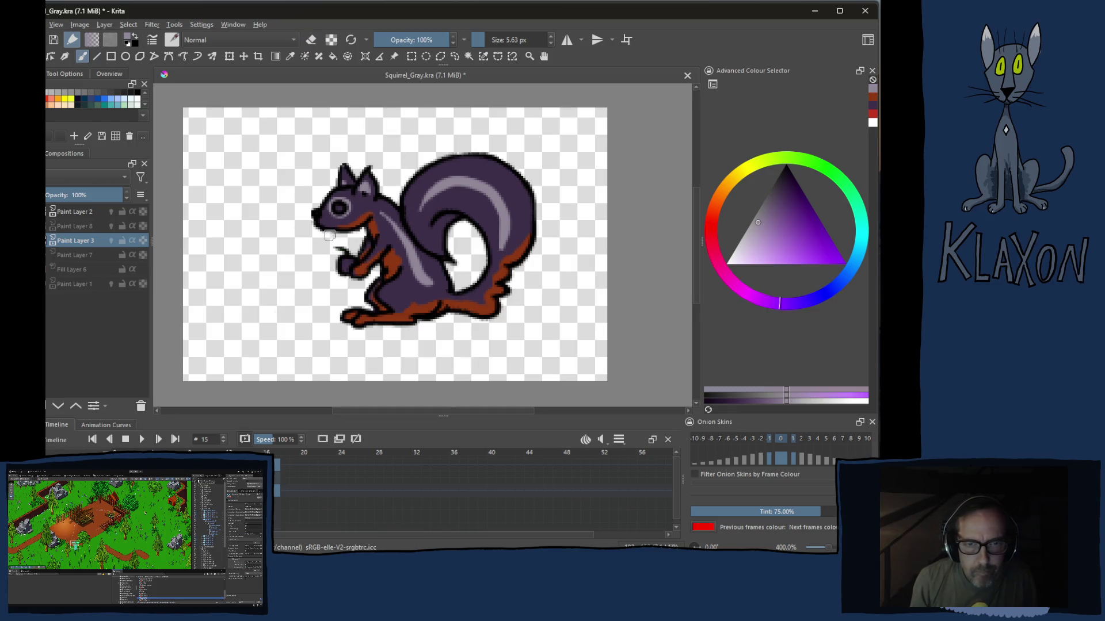
Colour the squirrel's eye red
right_click(328, 231)
left_click(368, 237)
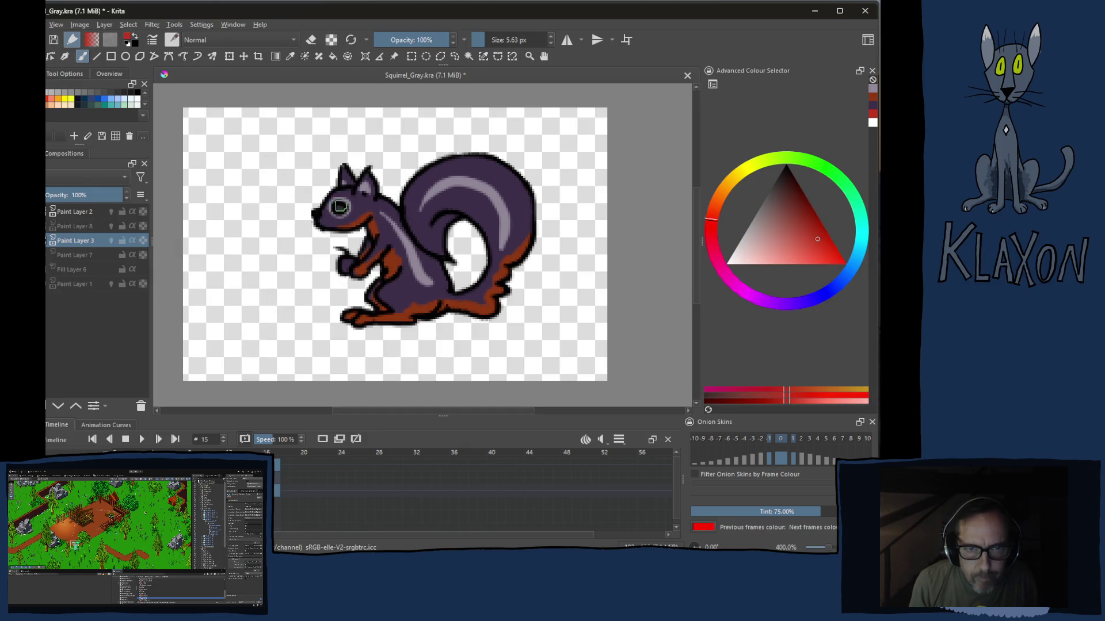
left_click(337, 208)
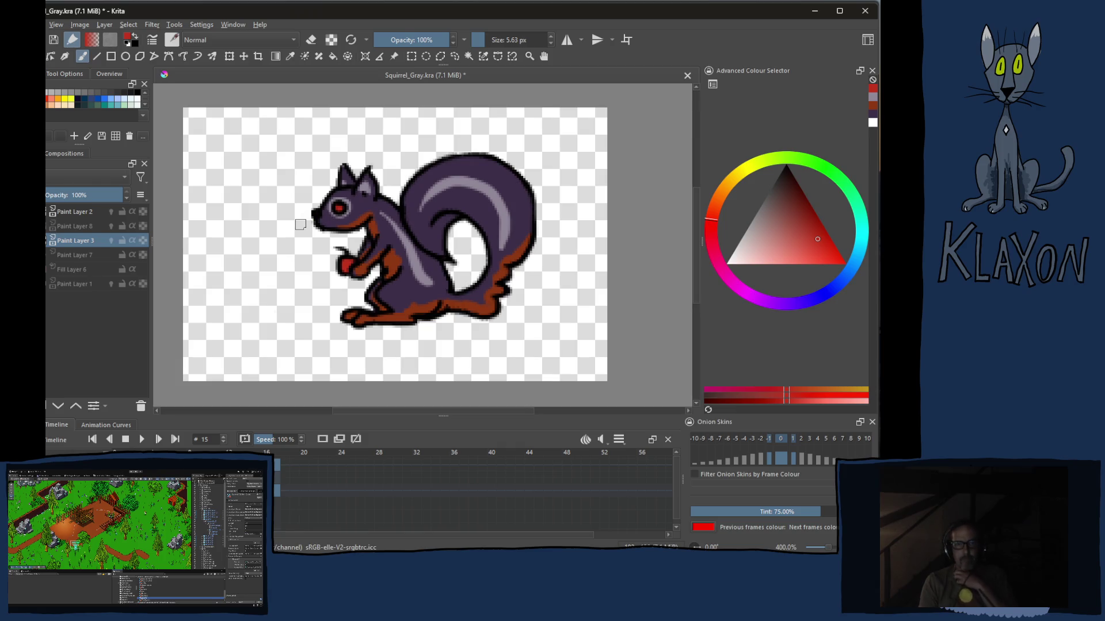
Mix a lightened orange, paint the front paws with it, and step to frame 16
right_click(369, 257)
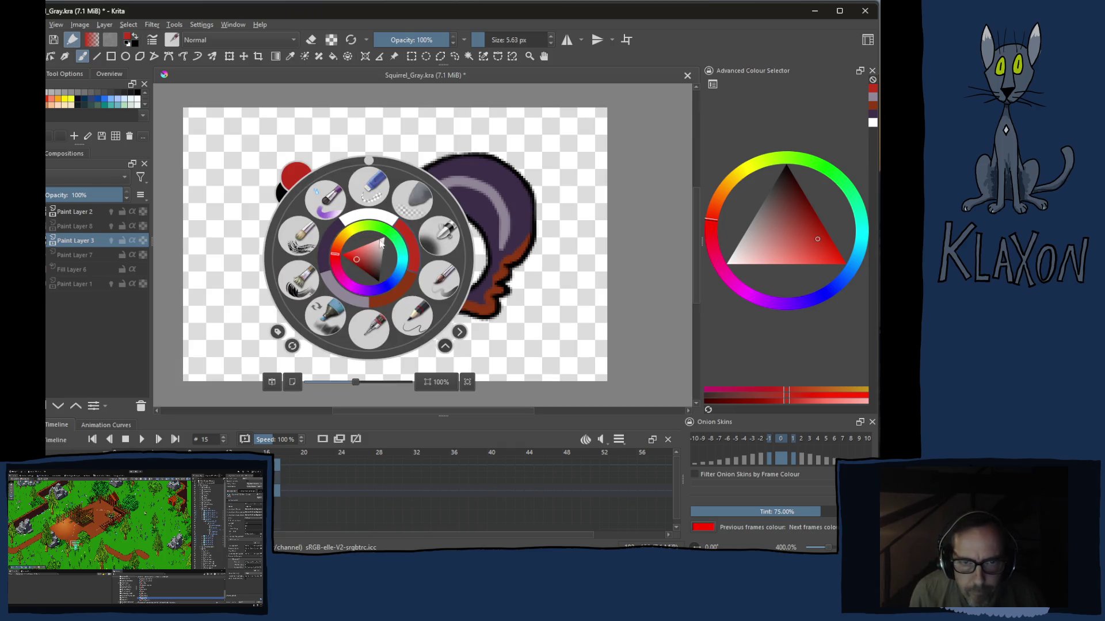
left_click(344, 244)
left_click_drag(356, 252, 352, 248)
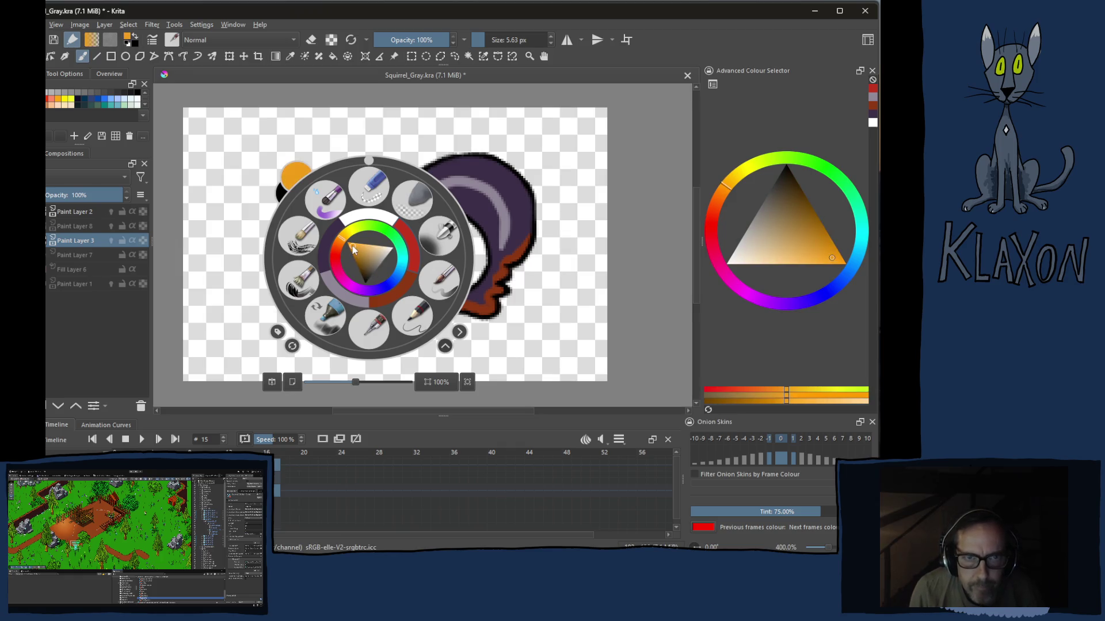
left_click(251, 252)
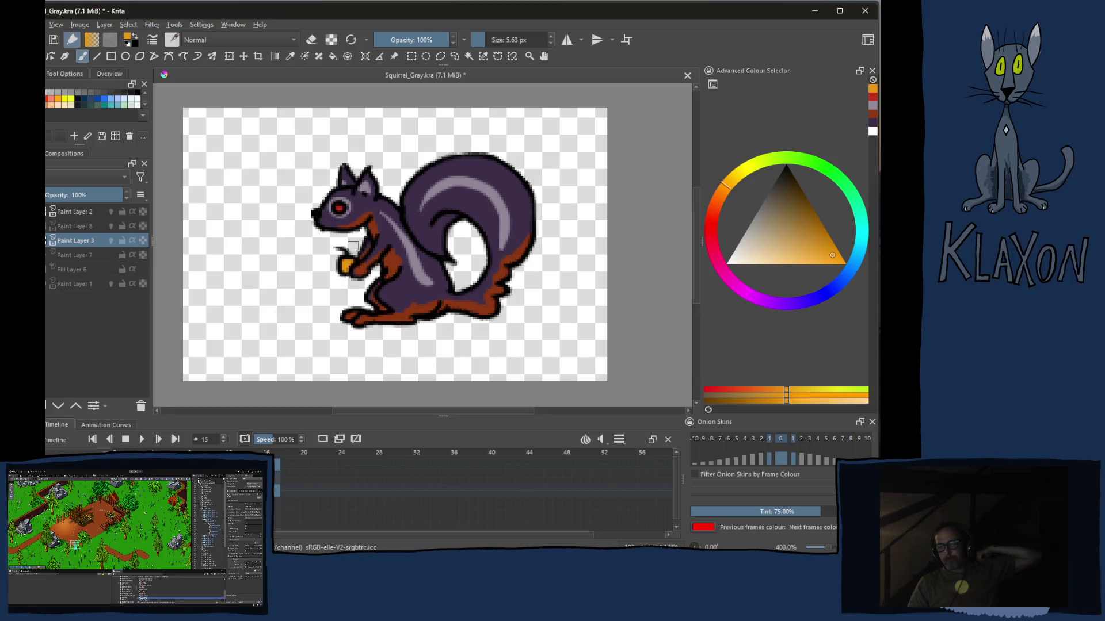
key("Right")
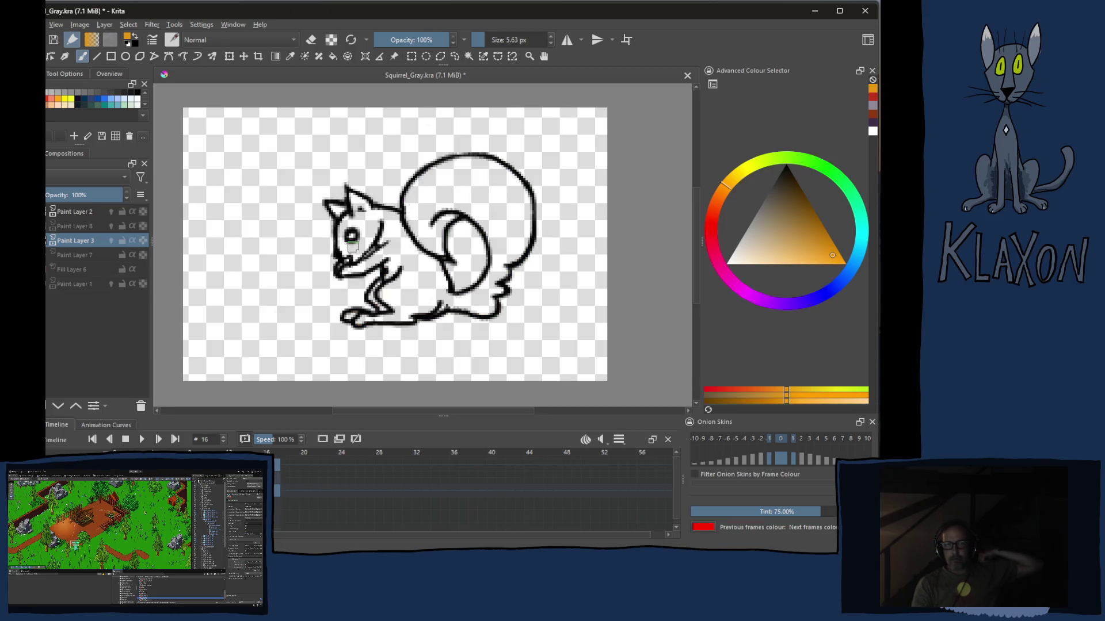
Back on frame 15, copy the colour keyframe from the Timeline
key("Left")
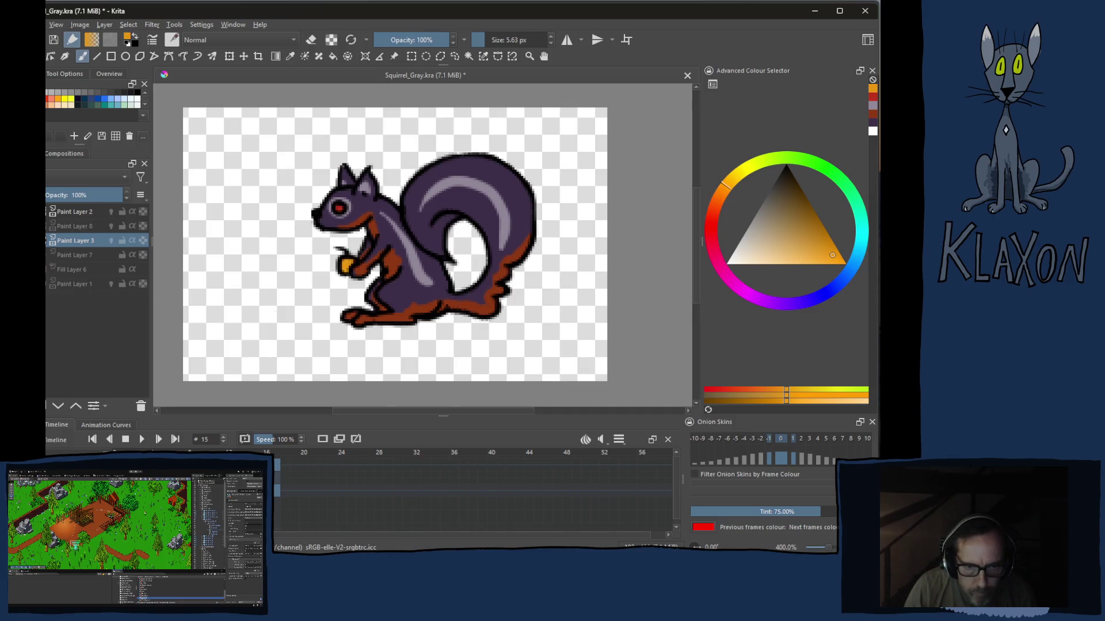
right_click(314, 481)
left_click(275, 501)
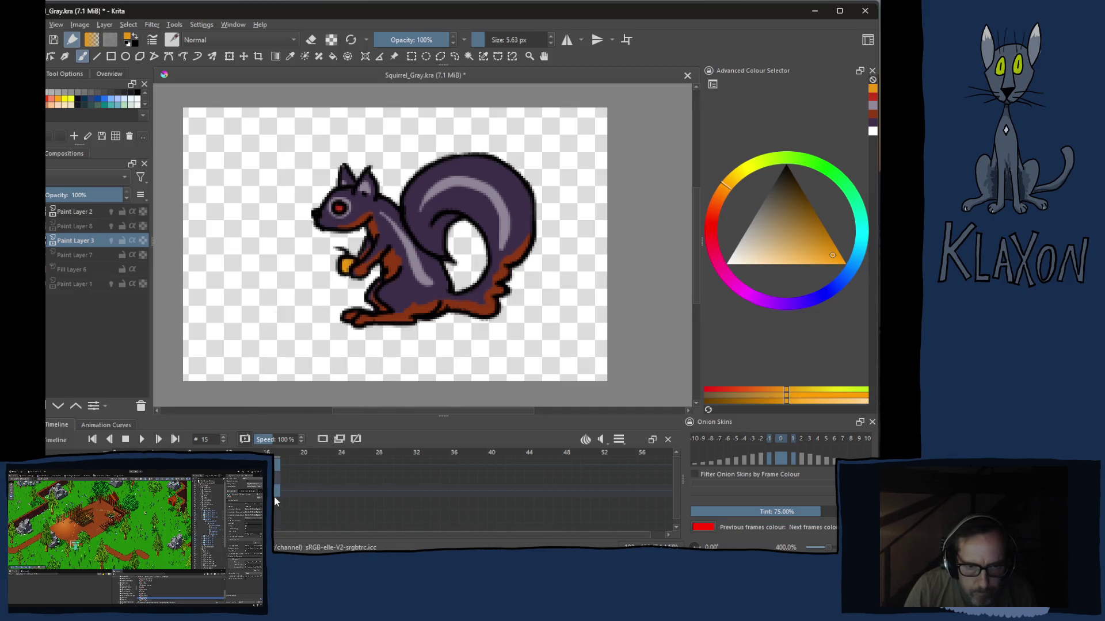
right_click(278, 491)
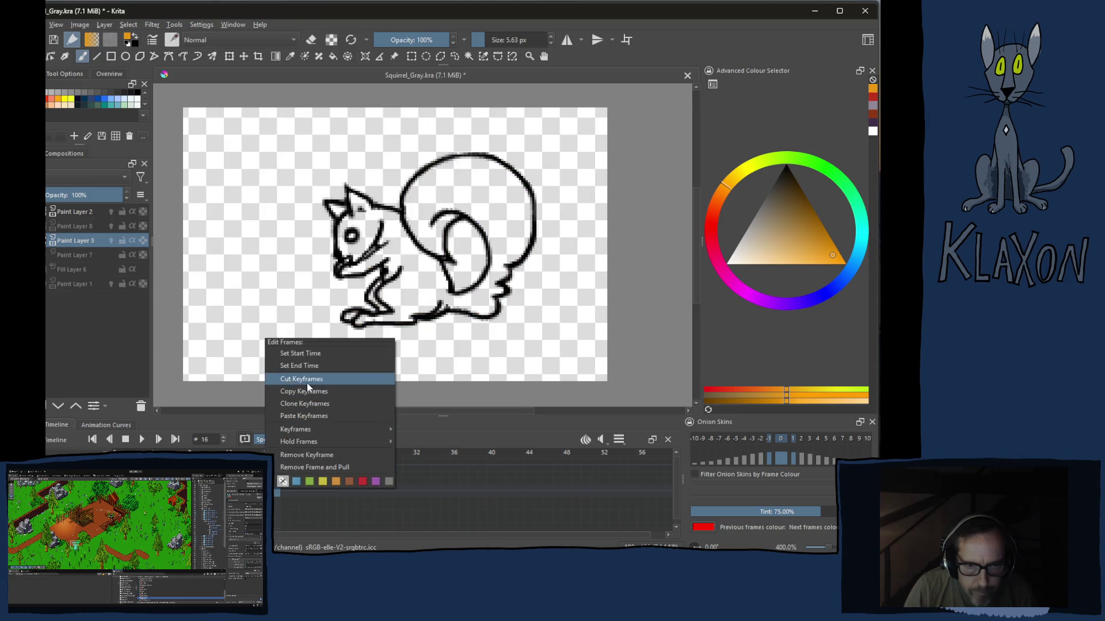
left_click(304, 404)
Paste the colour keyframe onto frame 17 and flip between frames 16 and 17 to compare
left_click(278, 489)
right_click(278, 489)
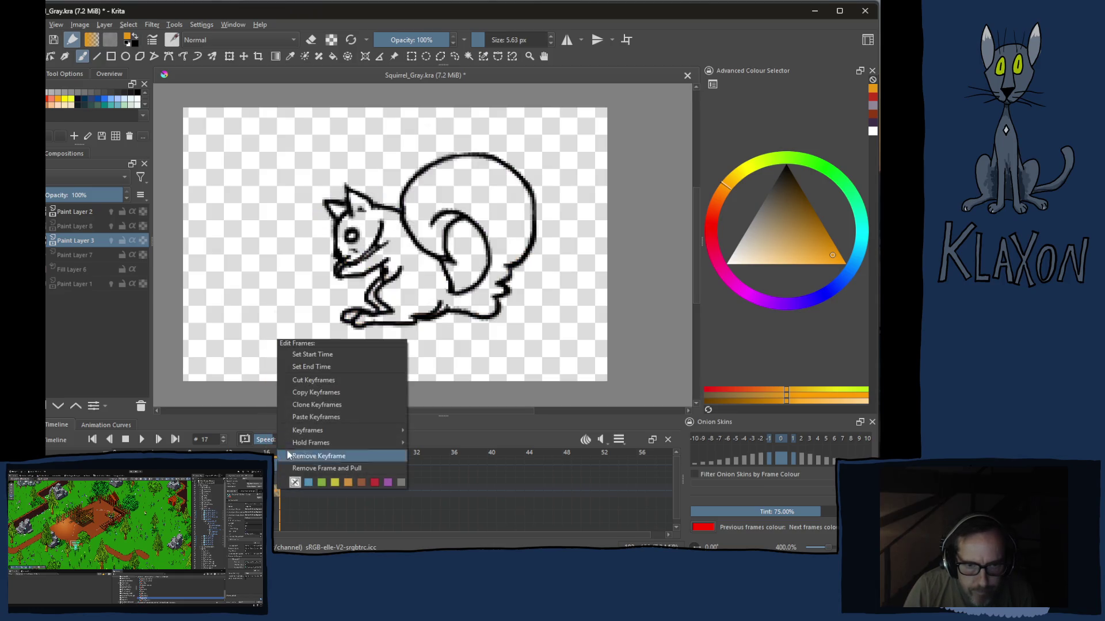
left_click(316, 417)
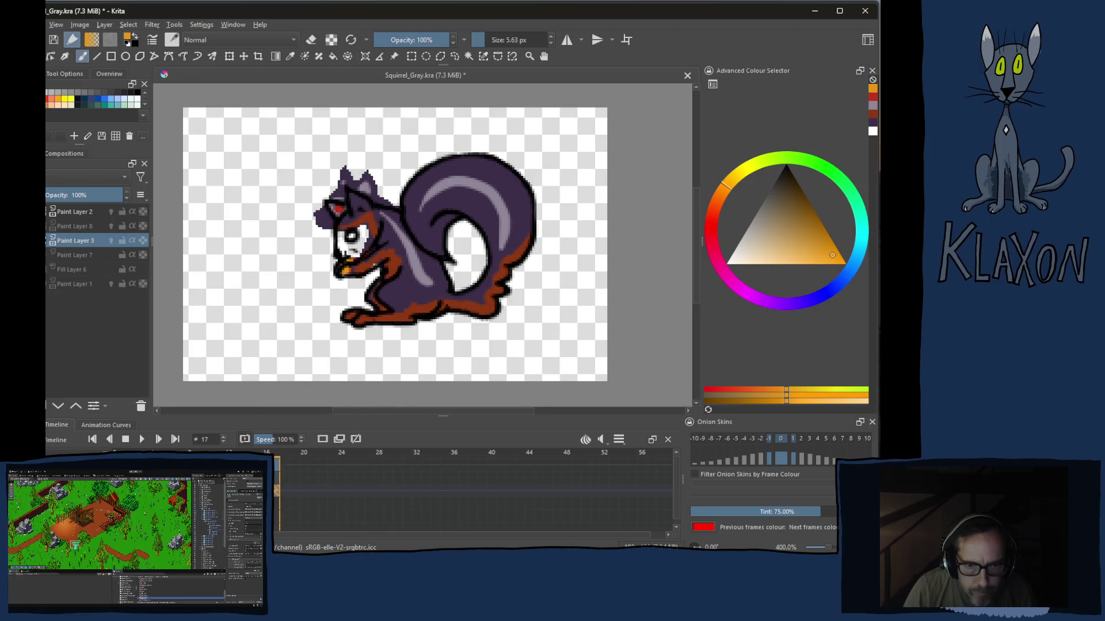
key("Left")
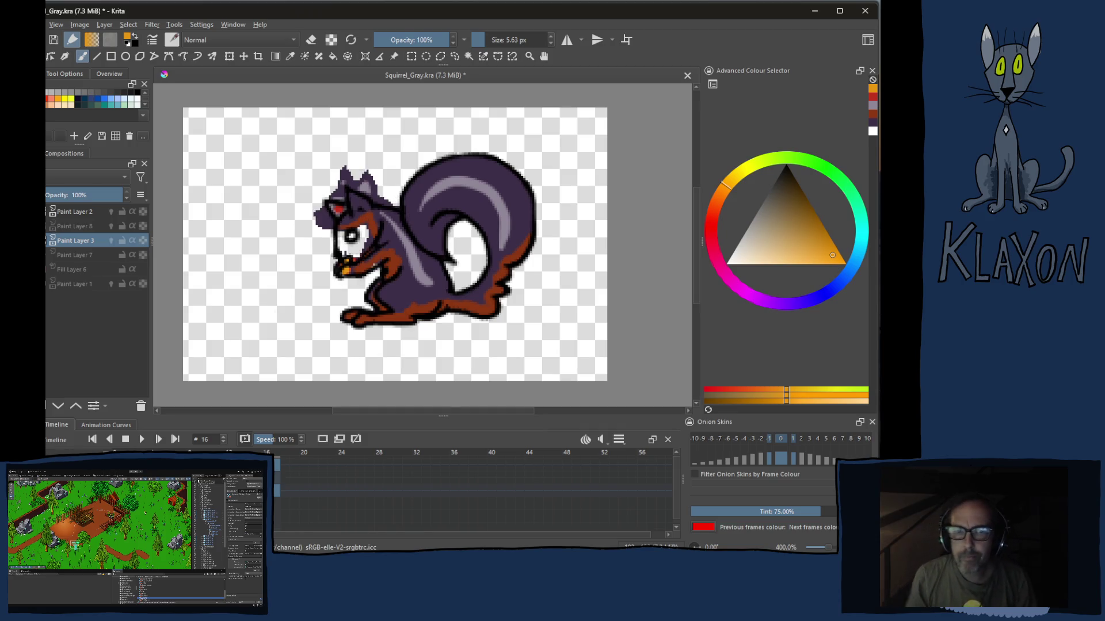
Erase the misaligned copied colour around the squirrel's mouth and face with a larger eraser
key("e")
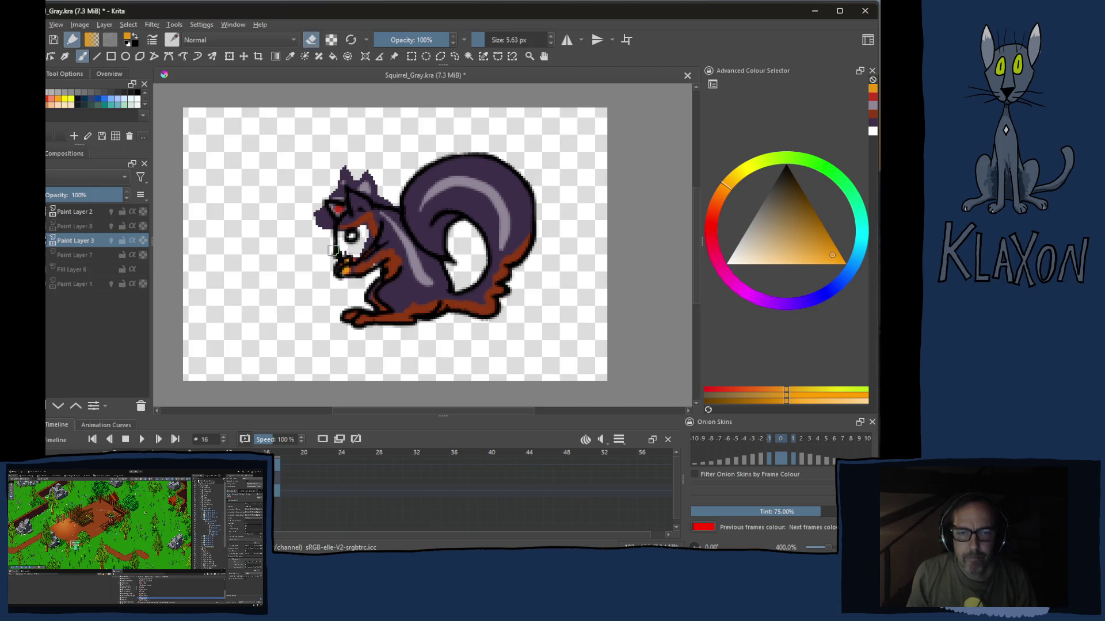
key("bracketright")
key("bracketright")
key("bracketright")
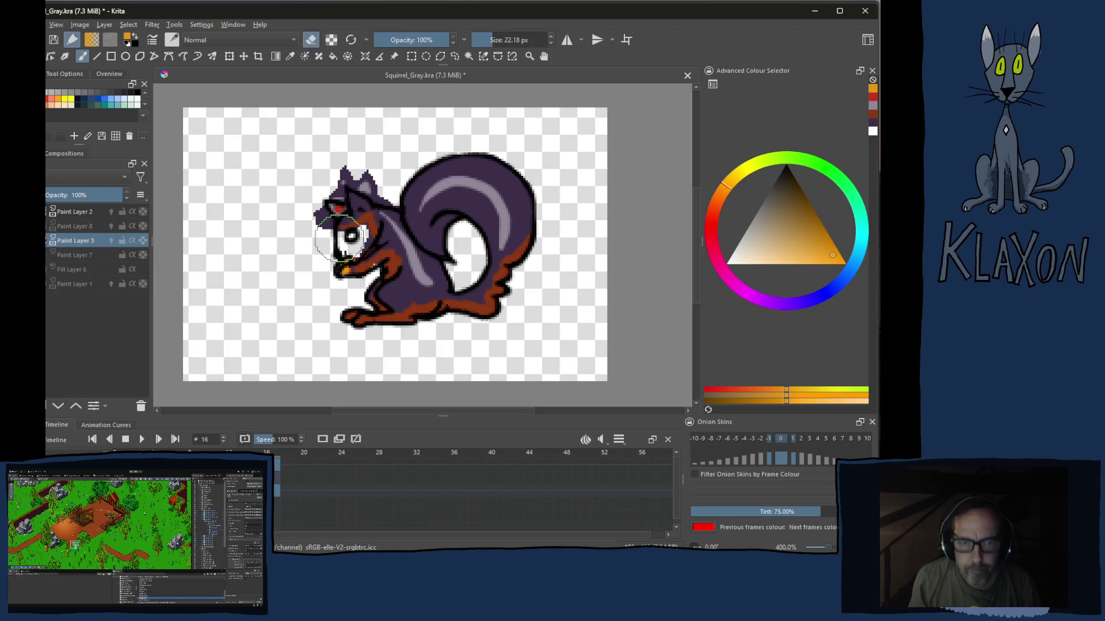
mouse_move(332, 255)
left_mouse_down()
mouse_move(350, 259)
mouse_move(386, 200)
mouse_move(341, 168)
left_mouse_up()
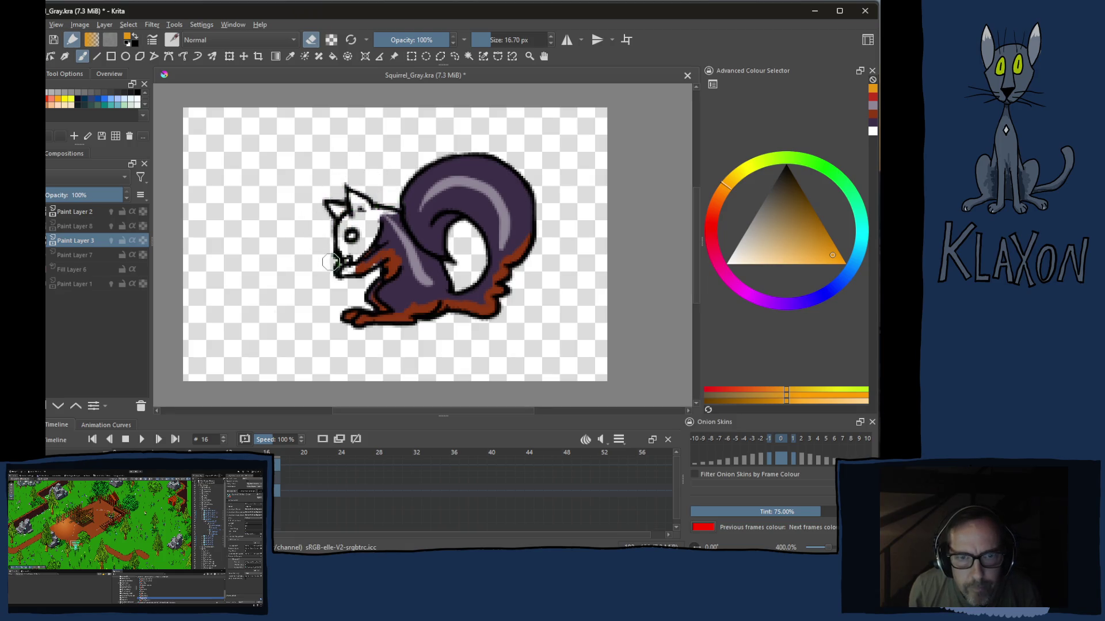
mouse_move(350, 272)
left_mouse_down()
mouse_move(367, 255)
mouse_move(354, 250)
left_mouse_up()
scroll(309, 207, "up", 1)
scroll(309, 208, "up", 1)
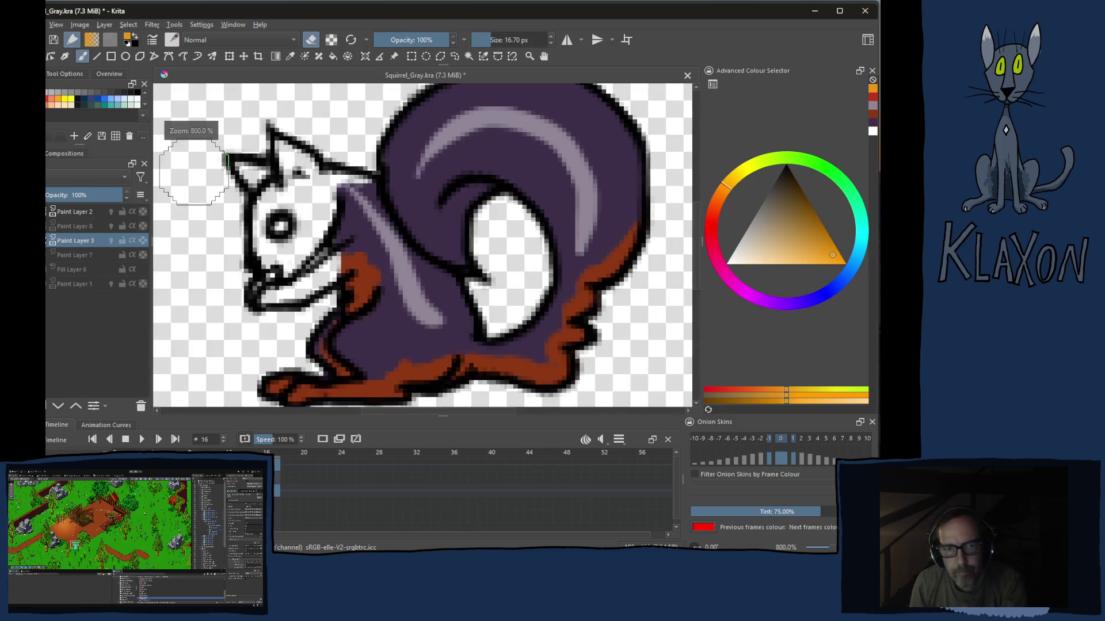
Repaint the squirrel's ears and face dark purple with a smaller brush
right_click(309, 263)
left_click(349, 288)
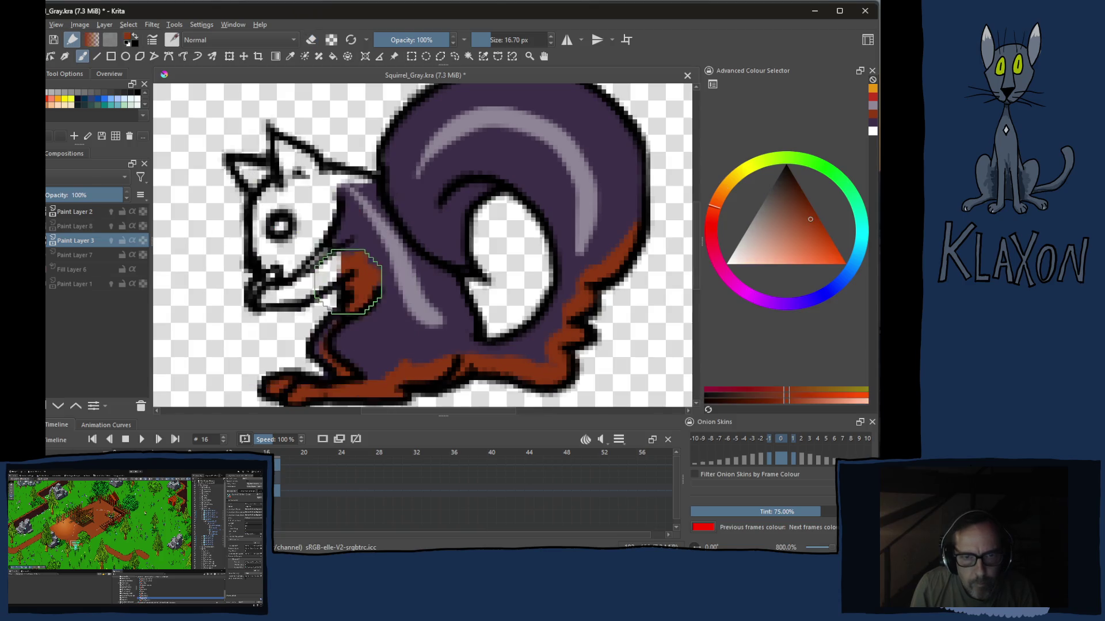
key("bracketleft")
right_click(302, 267)
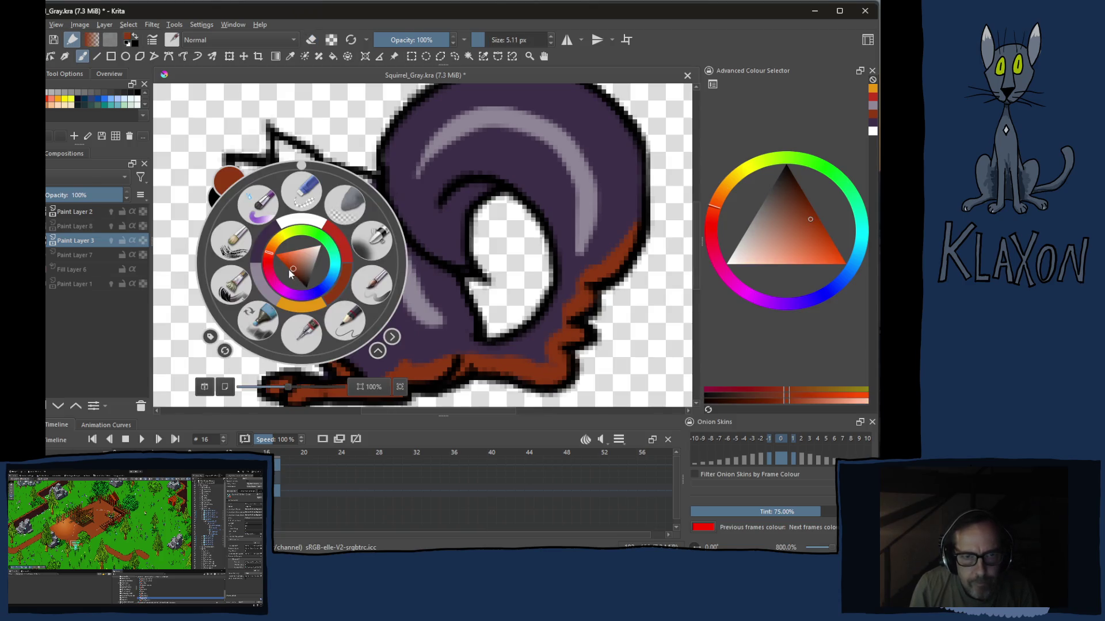
left_click(267, 242)
mouse_move(251, 175)
left_mouse_down()
mouse_move(272, 178)
mouse_move(291, 156)
mouse_move(311, 177)
mouse_move(298, 186)
mouse_move(369, 182)
left_mouse_up()
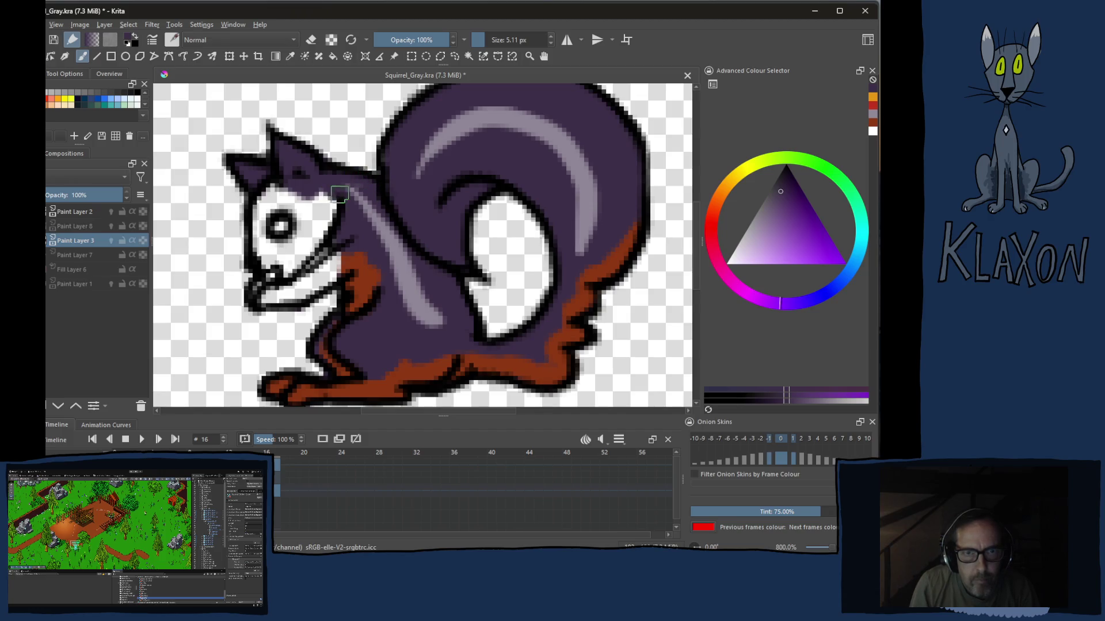
mouse_move(344, 204)
left_mouse_down()
mouse_move(312, 271)
mouse_move(263, 303)
mouse_move(336, 266)
mouse_move(276, 259)
mouse_move(285, 274)
mouse_move(257, 250)
mouse_move(259, 216)
mouse_move(272, 194)
mouse_move(279, 232)
mouse_move(332, 212)
mouse_move(337, 245)
mouse_move(302, 294)
mouse_move(333, 275)
left_mouse_up()
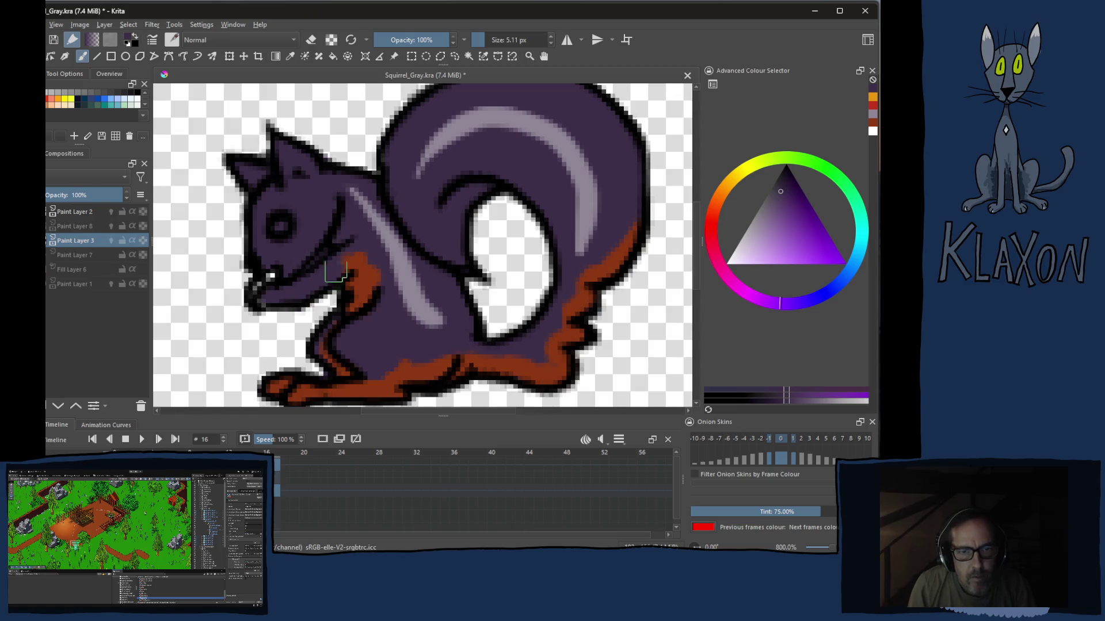
Paint orange along the squirrel's mouth and chin
right_click(269, 247)
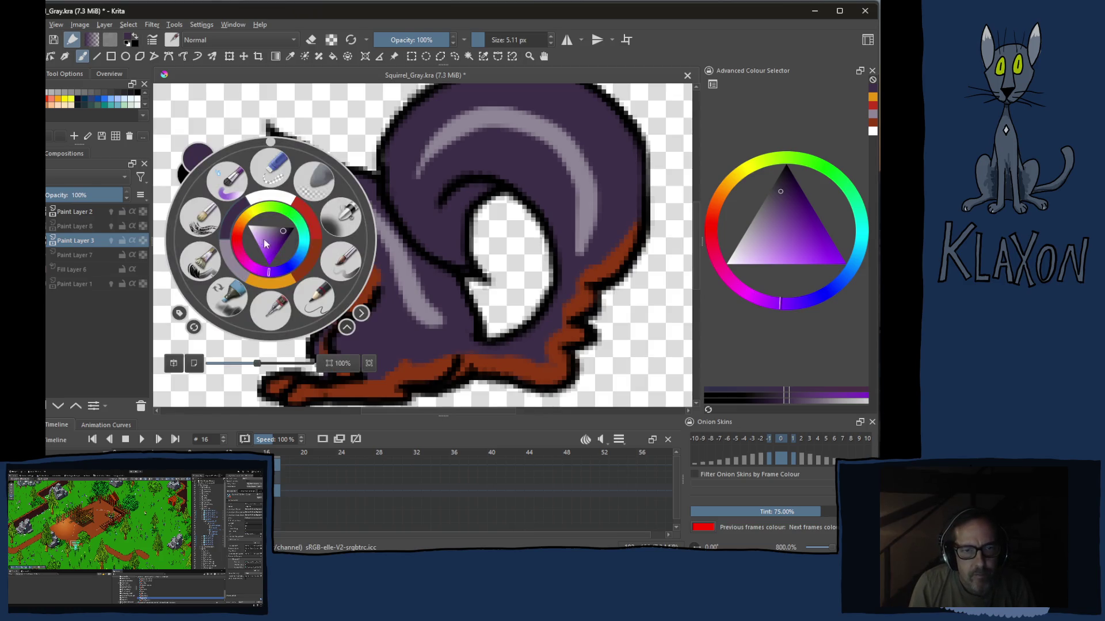
left_click(303, 260)
left_click_drag(266, 302, 351, 268)
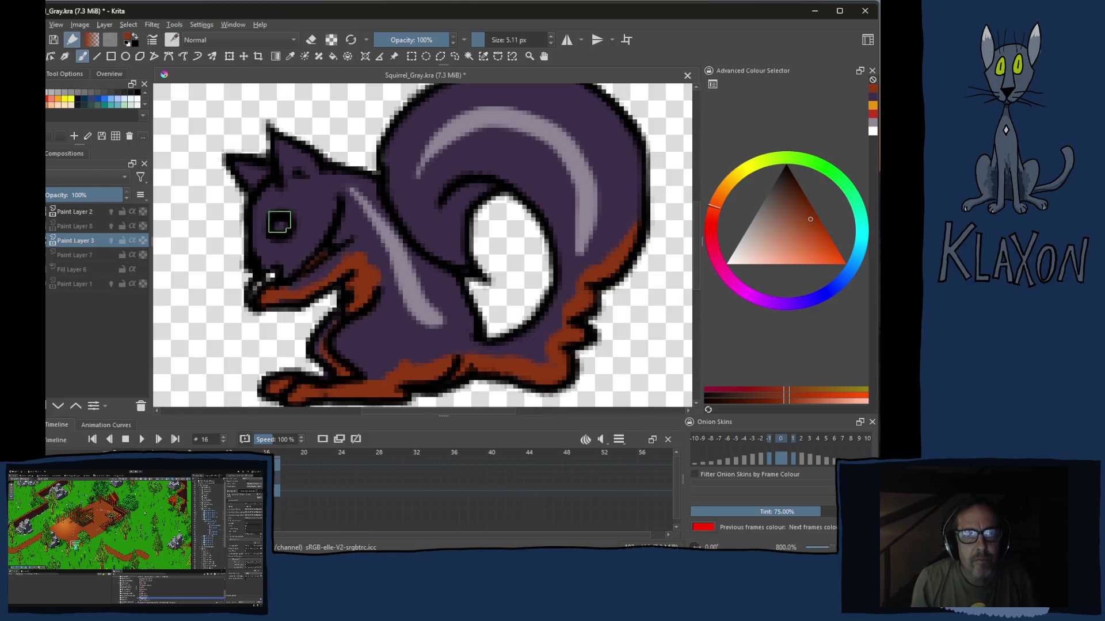
Tint the inner ear and a ring around the eye with lighter purple
right_click(257, 211)
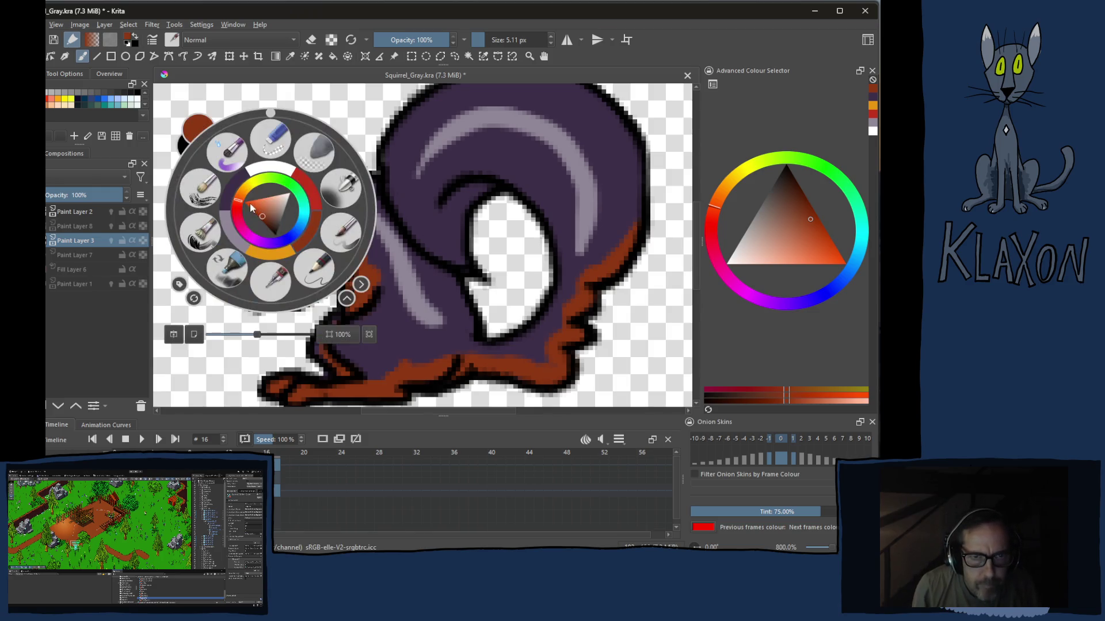
left_click(235, 245)
left_click(252, 179)
left_click_drag(289, 161, 309, 169)
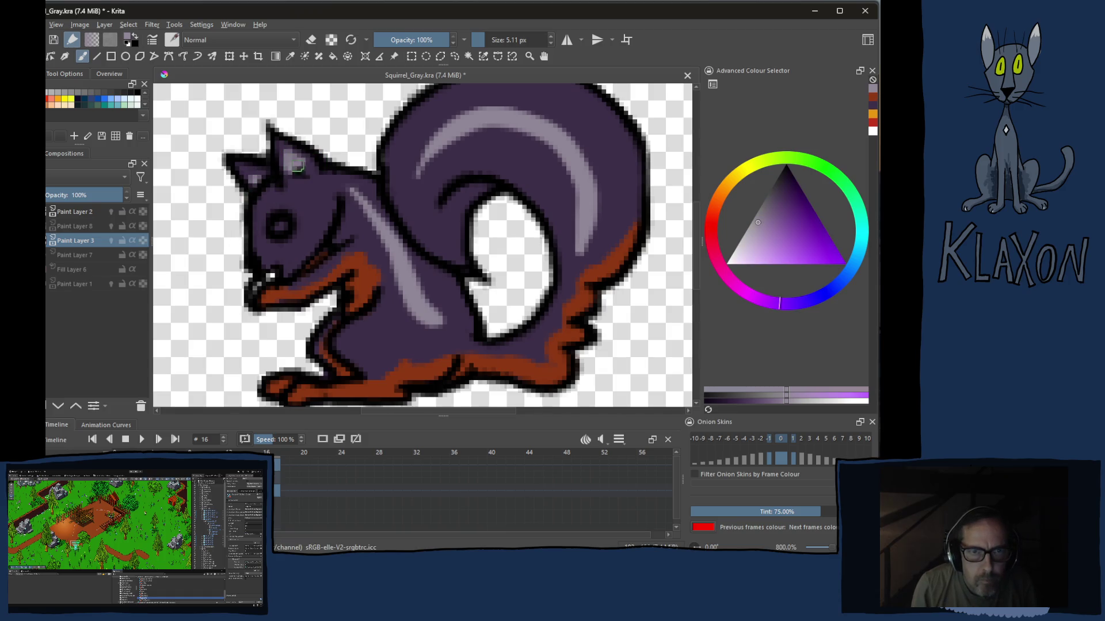
left_click_drag(266, 224, 296, 238)
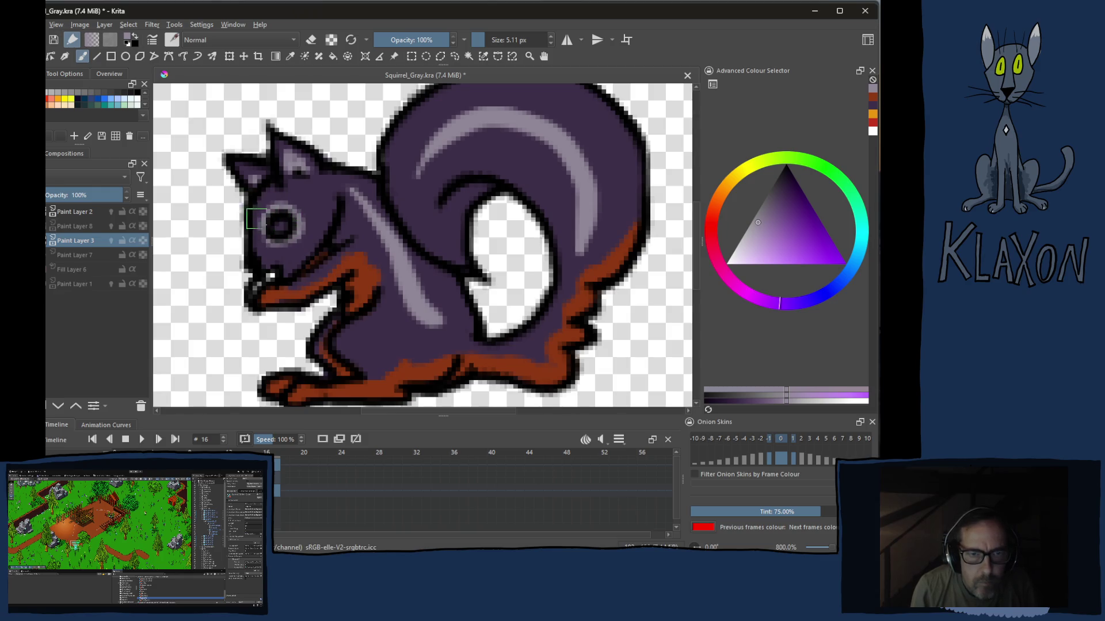
Add orange by the mouth, make the eye red, then advance to frame 17
key("e")
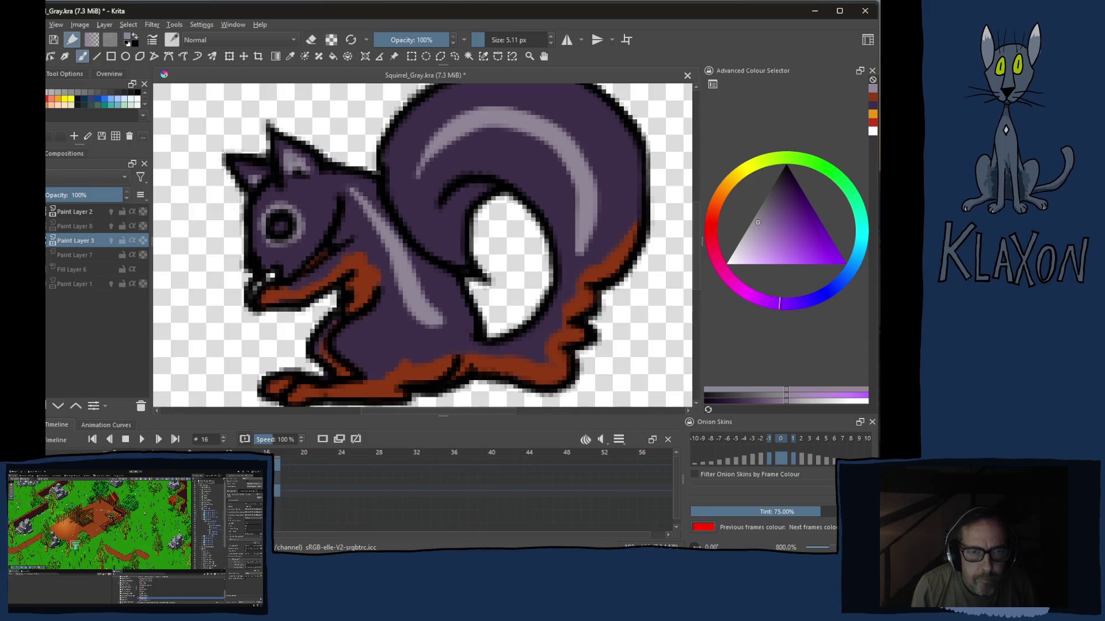
right_click(271, 226)
left_click(275, 268)
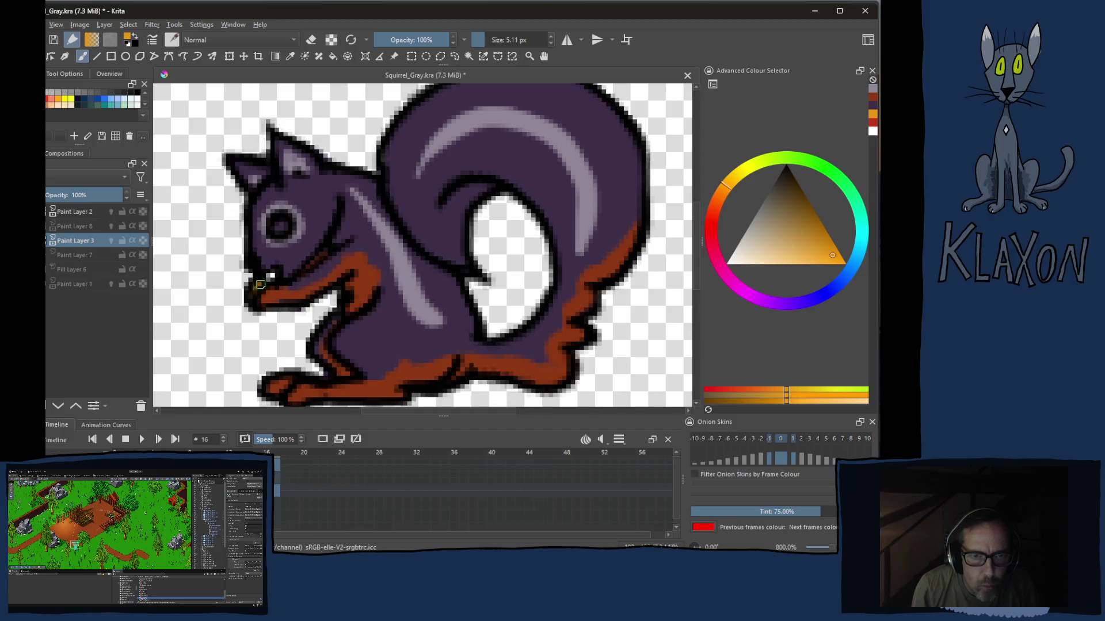
right_click(271, 207)
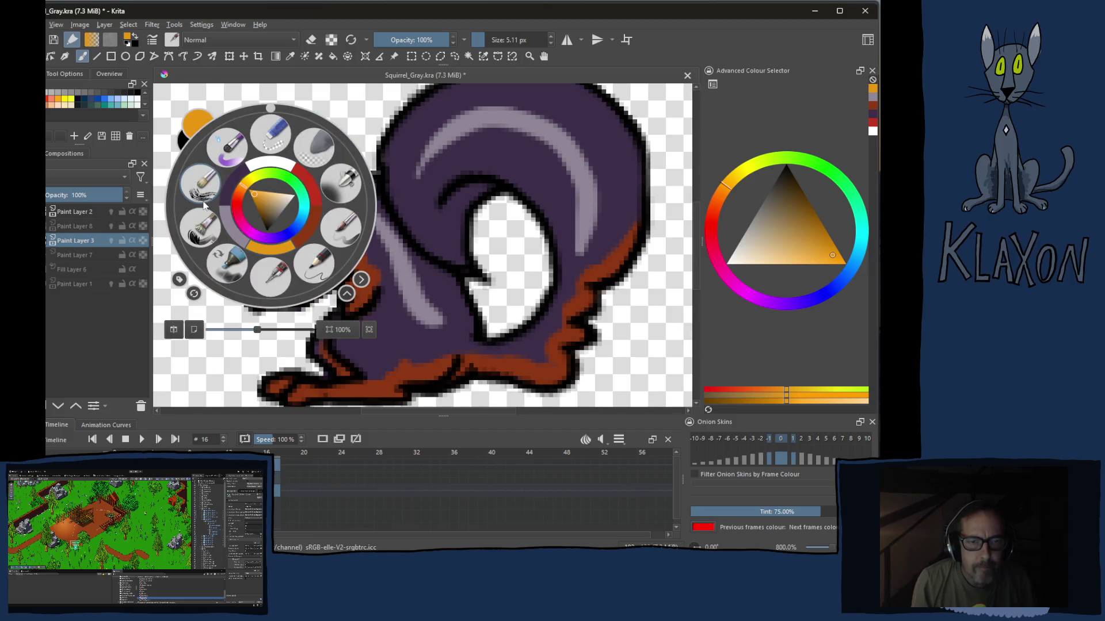
left_click(271, 181)
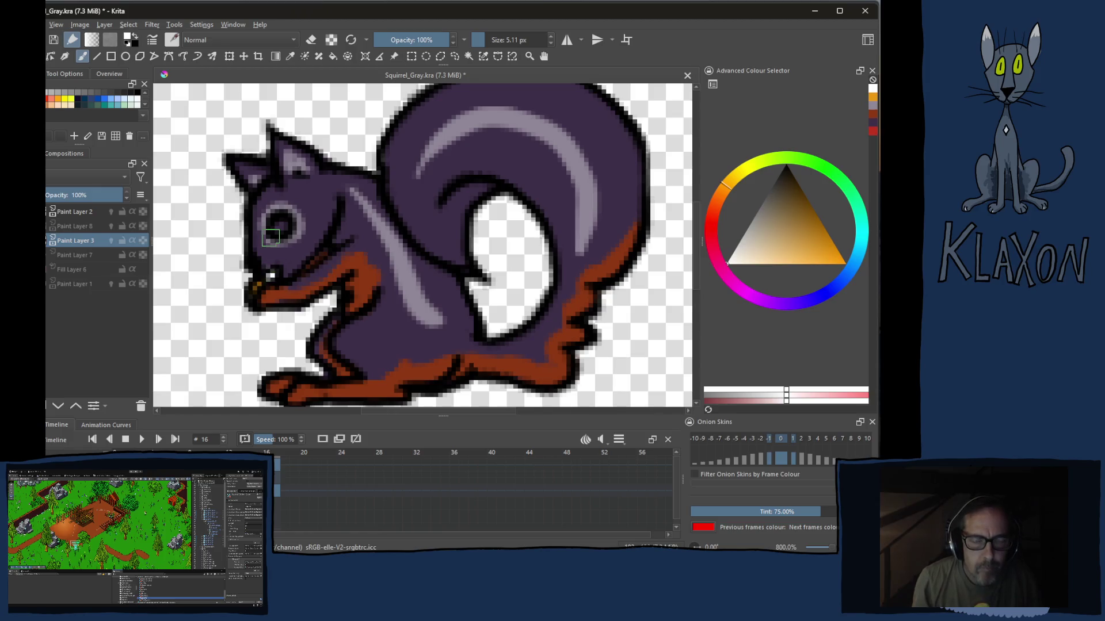
right_click(321, 199)
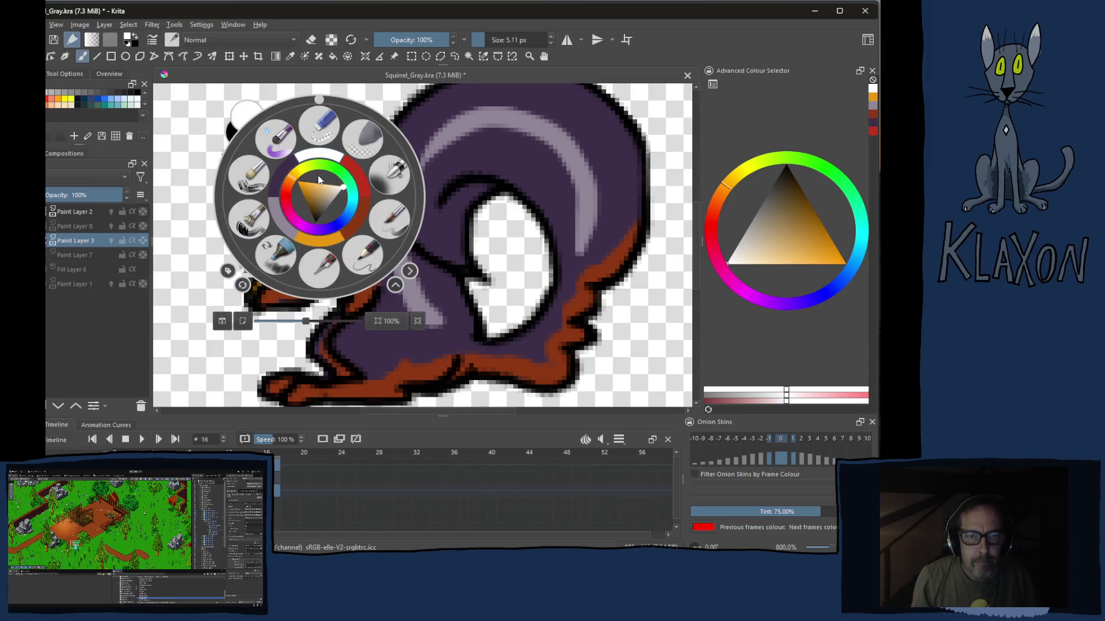
left_click(362, 188)
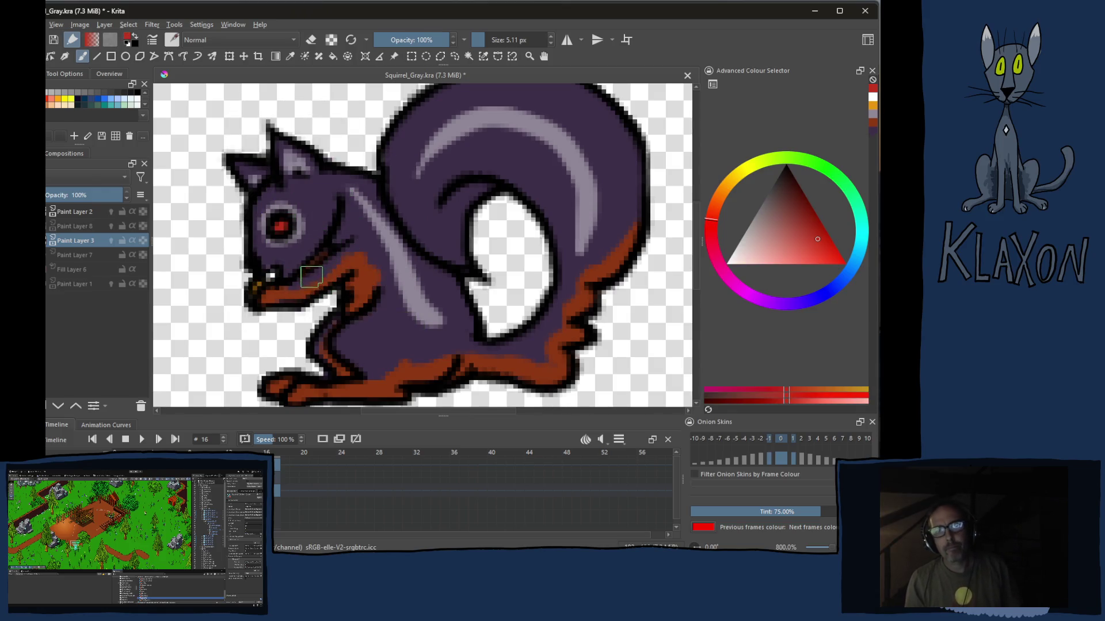
key("Right")
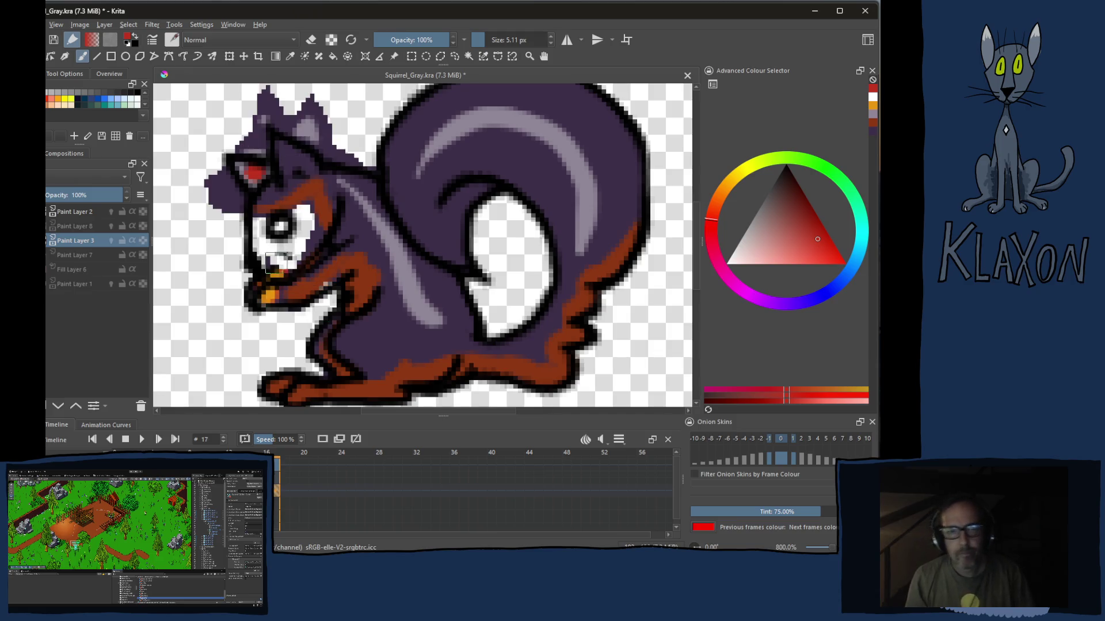
Erase stray colour from the ear down through the eye and clean inside the ear with purple
key("e")
mouse_move(263, 147)
left_mouse_down()
mouse_move(276, 214)
mouse_move(255, 285)
mouse_move(306, 285)
mouse_move(332, 251)
mouse_move(294, 186)
mouse_move(358, 147)
mouse_move(316, 113)
mouse_move(241, 172)
mouse_move(259, 138)
mouse_move(276, 207)
mouse_move(262, 216)
mouse_move(293, 185)
left_mouse_up()
right_click(294, 184)
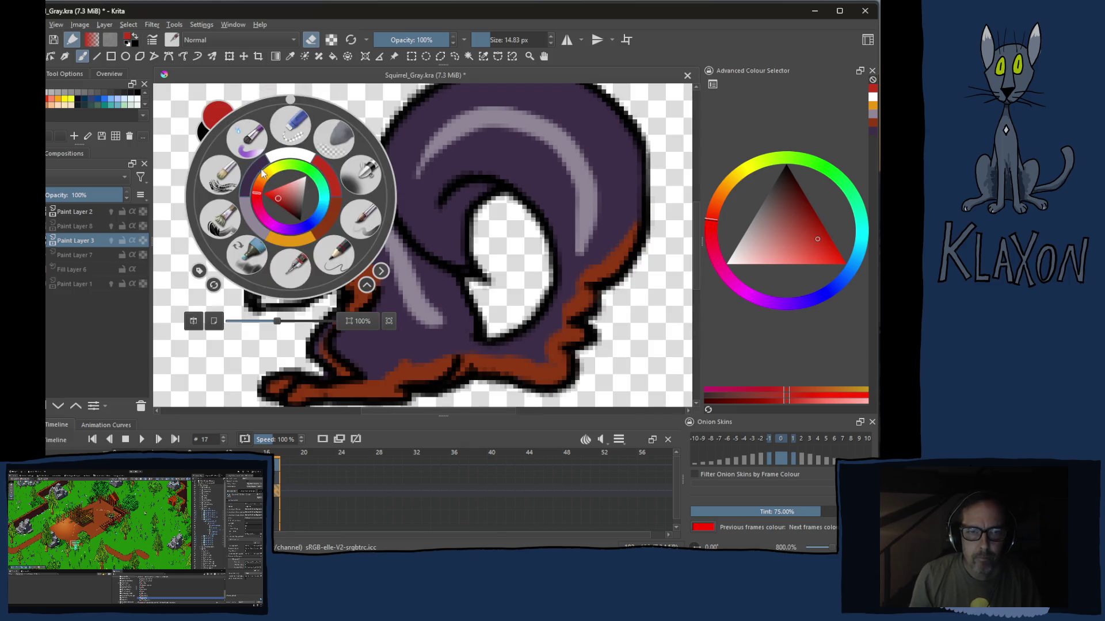
left_click(341, 216)
key("bracketleft")
key("bracketleft")
key("bracketleft")
mouse_move(285, 195)
left_mouse_down()
mouse_move(259, 198)
mouse_move(244, 170)
mouse_move(263, 190)
mouse_move(300, 167)
mouse_move(307, 181)
mouse_move(340, 179)
mouse_move(259, 216)
mouse_move(311, 194)
mouse_move(259, 247)
mouse_move(272, 263)
mouse_move(288, 250)
mouse_move(277, 275)
mouse_move(311, 241)
mouse_move(321, 194)
mouse_move(341, 235)
mouse_move(328, 259)
mouse_move(277, 293)
mouse_move(259, 289)
mouse_move(285, 297)
mouse_move(337, 276)
mouse_move(332, 255)
left_mouse_up()
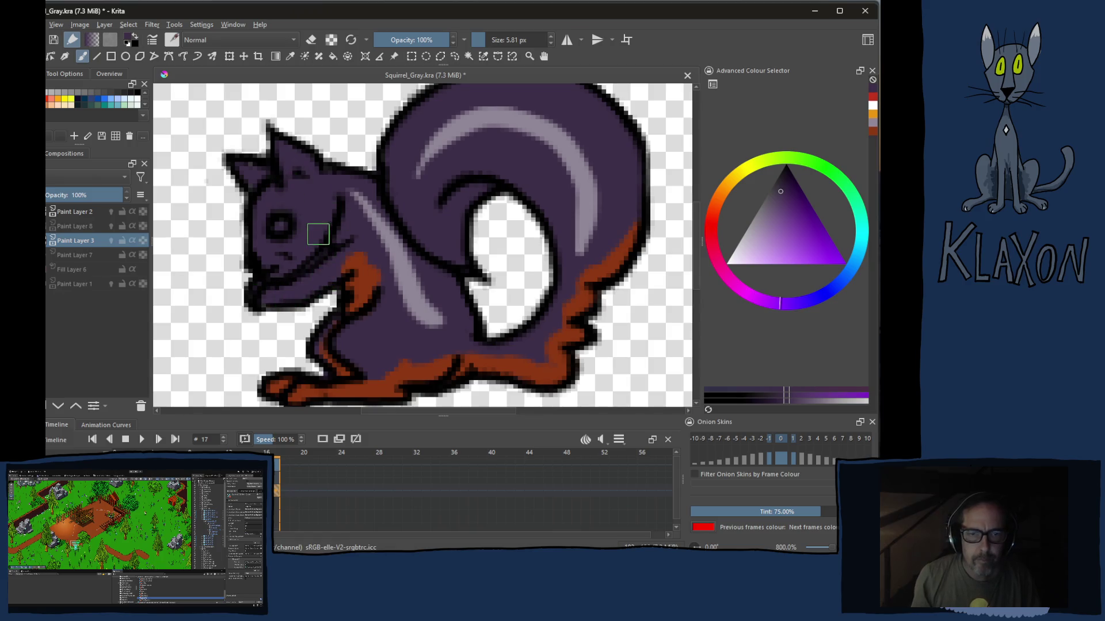
Paint orange along the chin and neck, then a lighter purple eye ring and ear mark
key("ctrl")
left_click(363, 280, "ctrl")
mouse_move(285, 282)
left_mouse_down()
mouse_move(298, 309)
mouse_move(275, 302)
mouse_move(353, 263)
mouse_move(323, 255)
mouse_move(284, 285)
left_mouse_up()
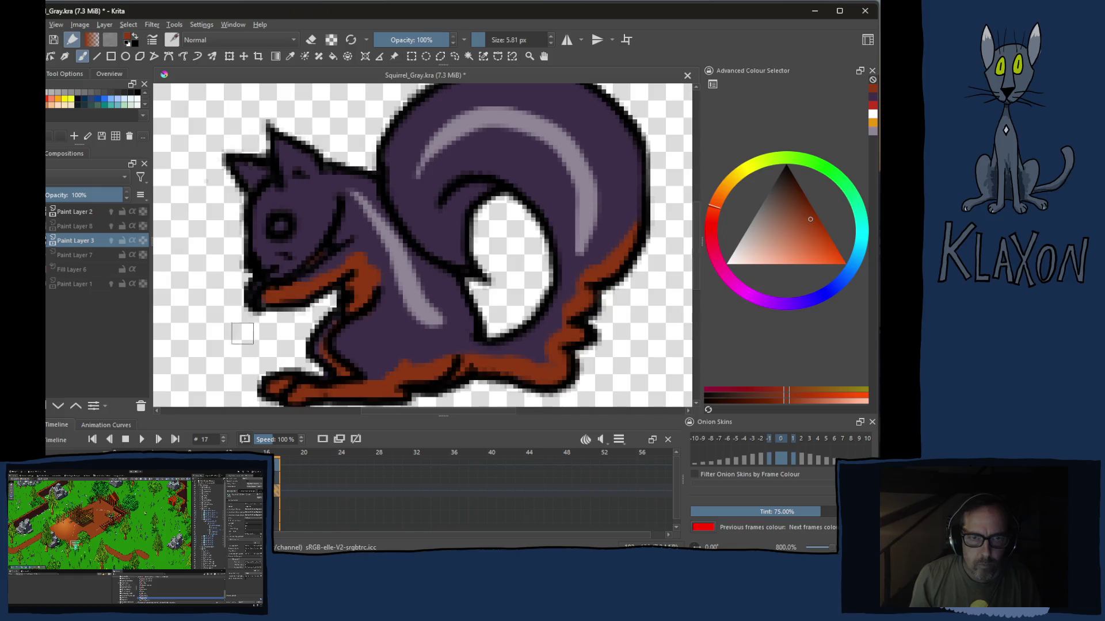
right_click(271, 248)
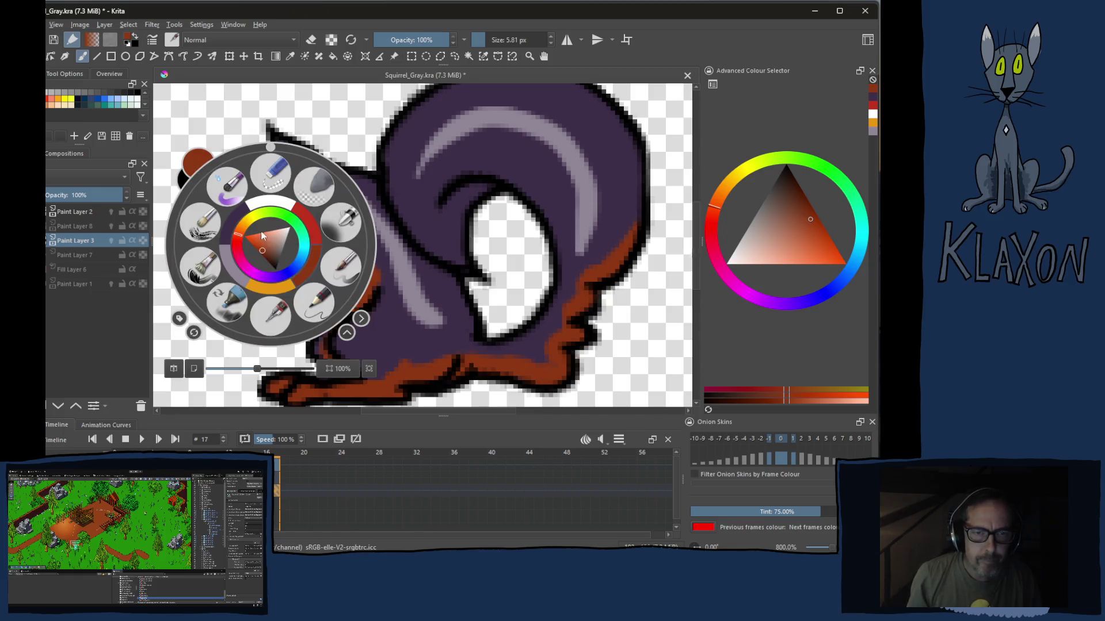
left_click(240, 272)
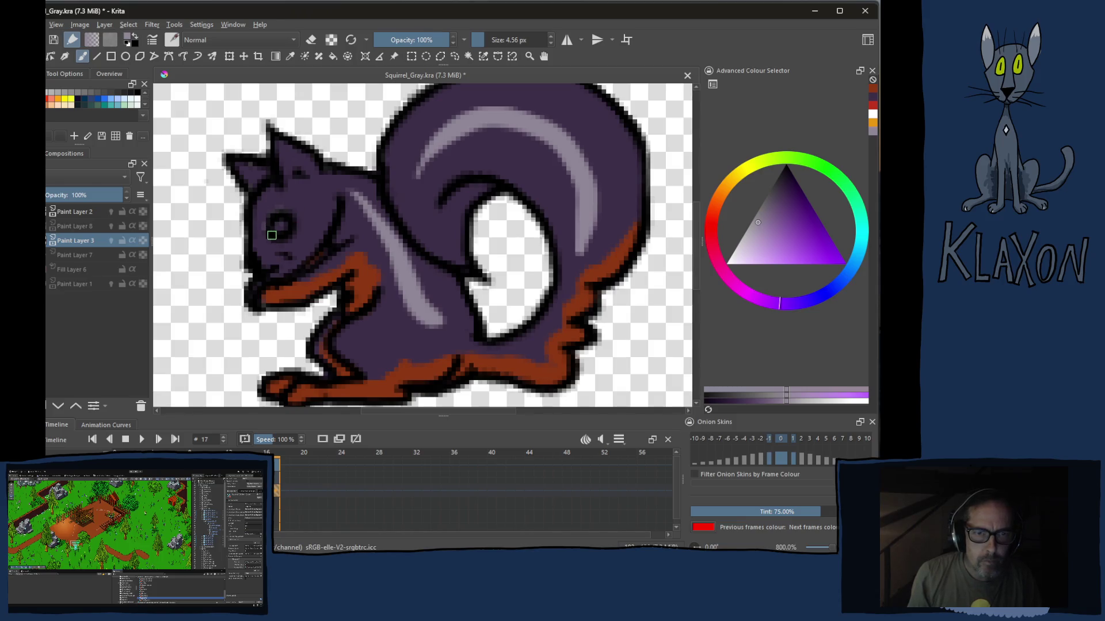
mouse_move(294, 212)
left_mouse_down()
mouse_move(270, 214)
mouse_move(275, 243)
mouse_move(293, 220)
left_mouse_up()
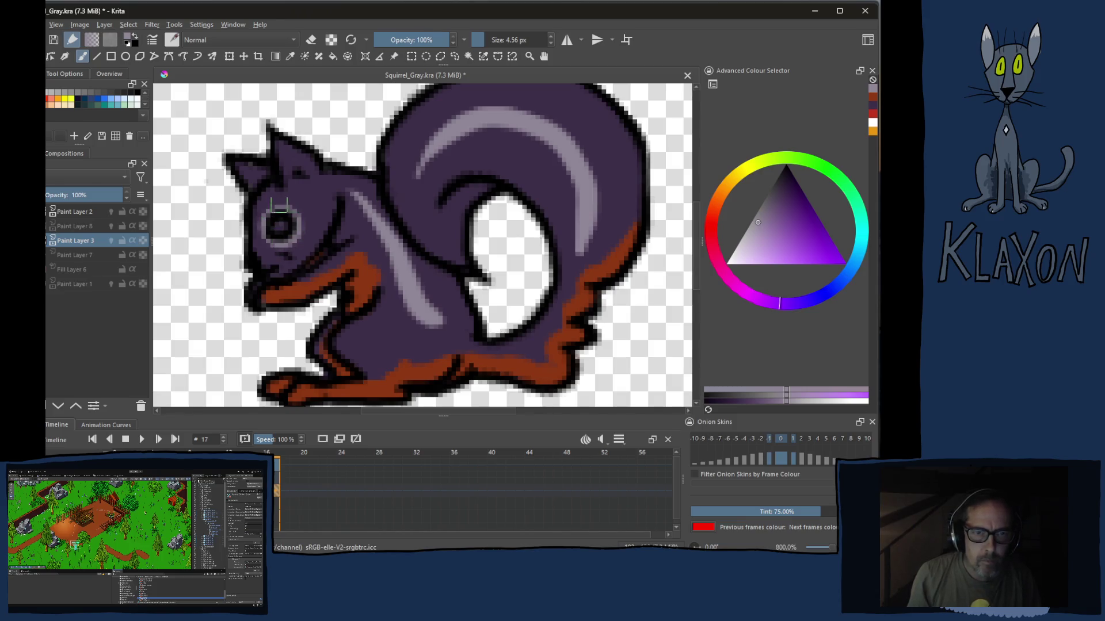
mouse_move(251, 189)
left_mouse_down()
mouse_move(287, 157)
mouse_move(307, 174)
left_mouse_up()
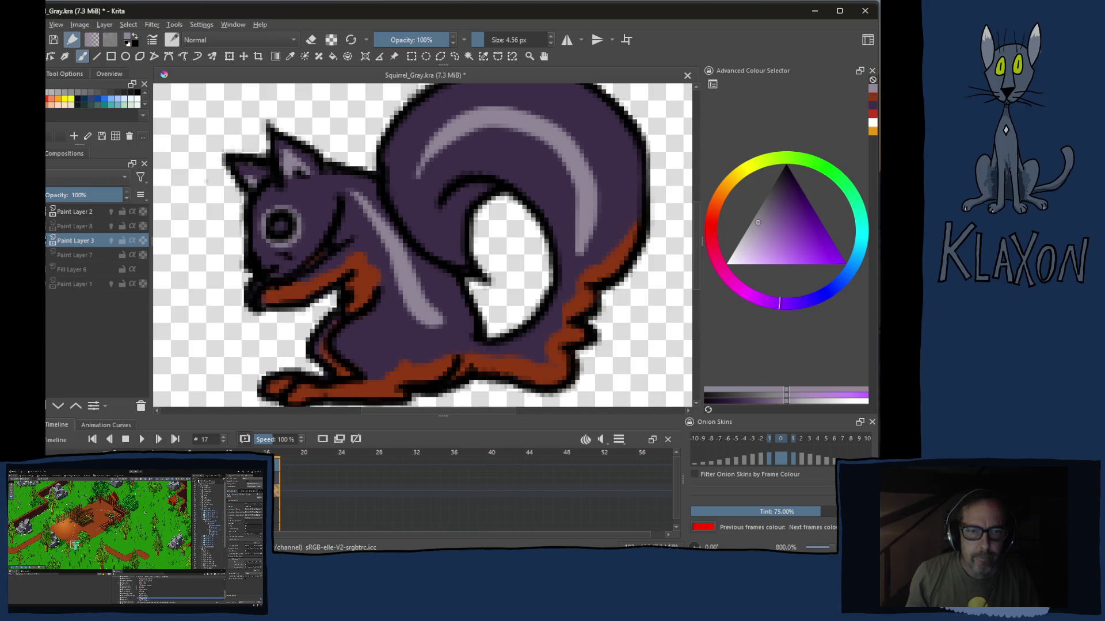
Dab an orange pixel on the chest and paint the eye red
right_click(271, 263)
left_click(276, 309)
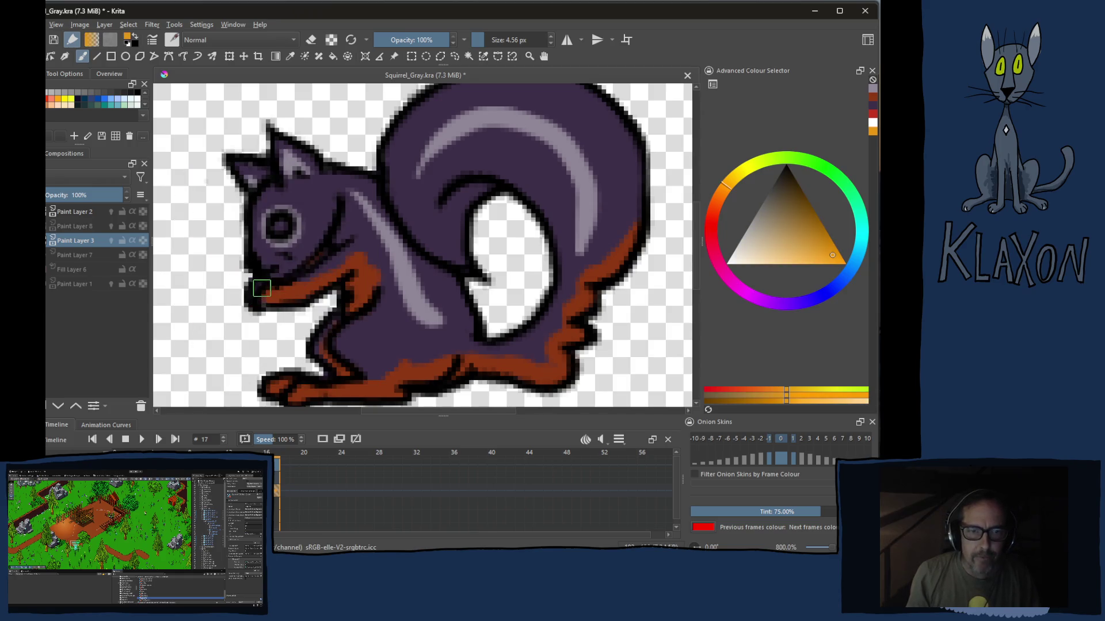
left_click(261, 288)
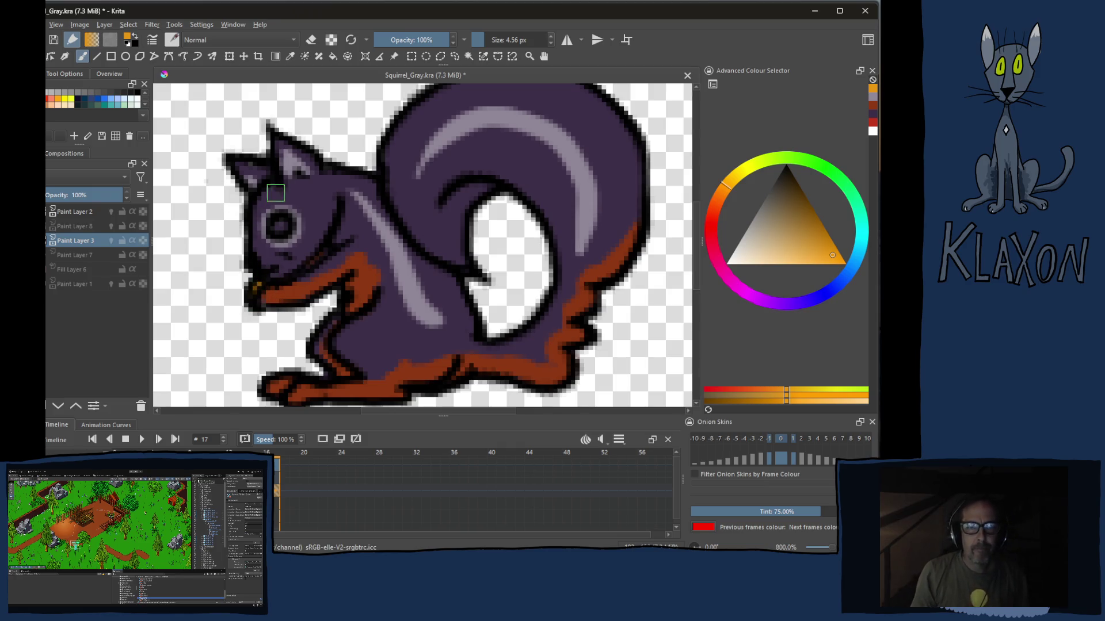
right_click(271, 199)
left_click(309, 188)
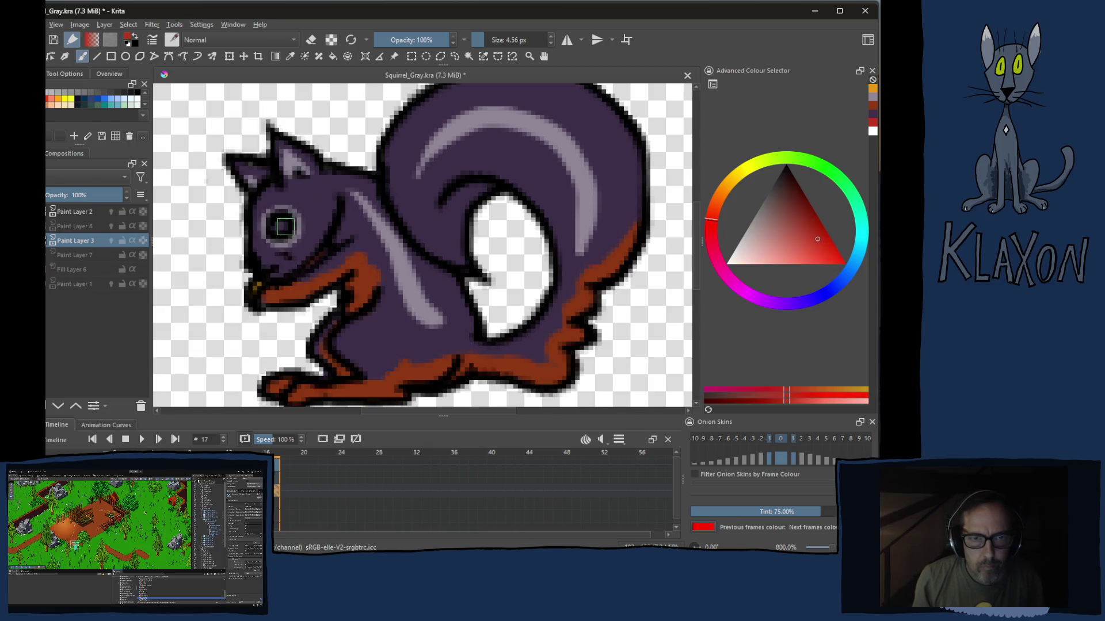
left_click(279, 230)
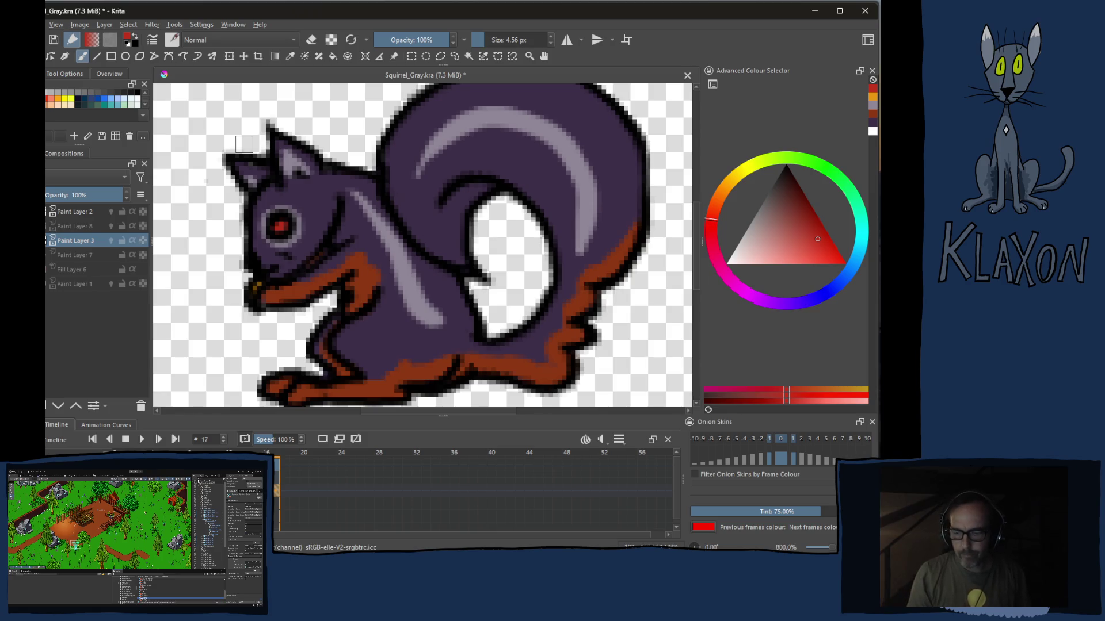
scroll(244, 144, "down", 1)
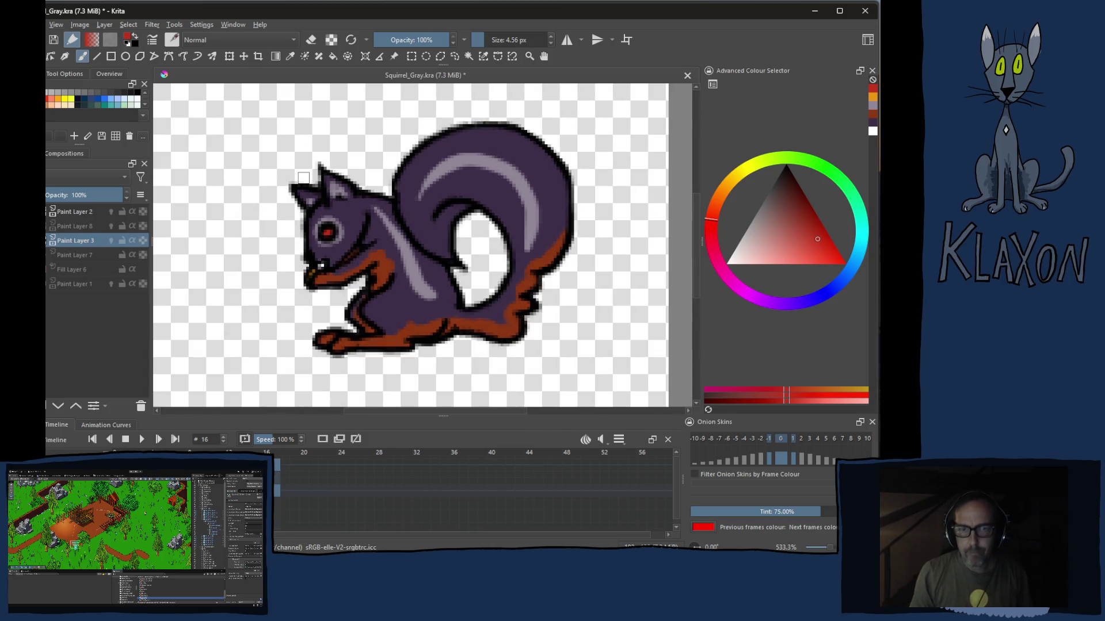
Flip between frames 16 and 17 to compare poses, then pick the rust-brown colour from the pop-up palette
key("Left")
key("Left")
key("Right")
key("Left")
key("Right")
key("Right")
key("Right")
key("Left")
key("Left")
key("Left")
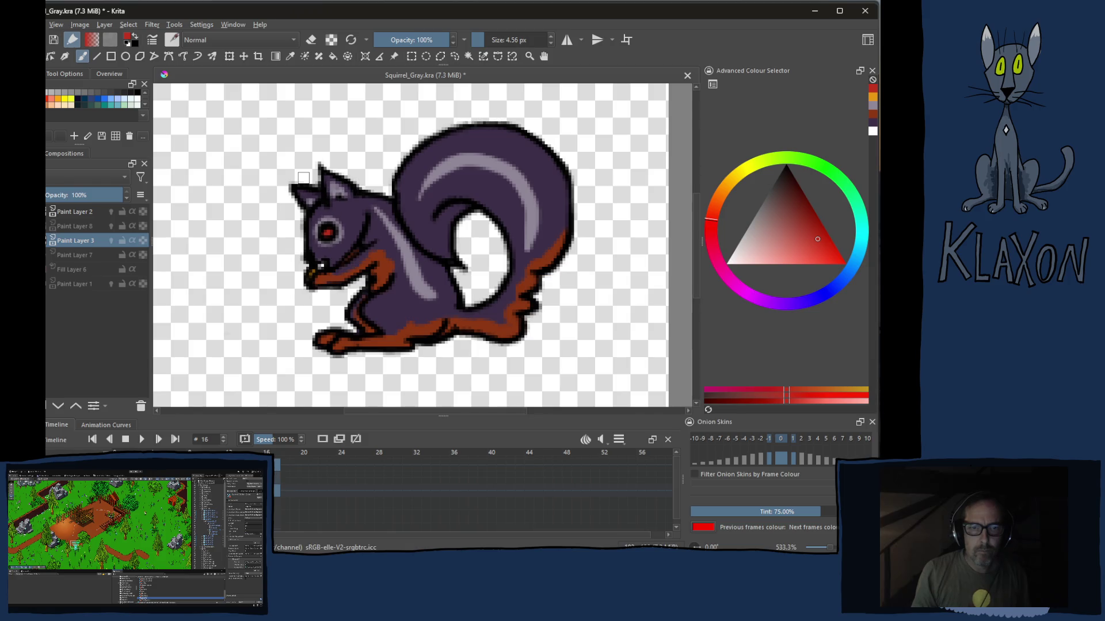
key("Right")
key("Left")
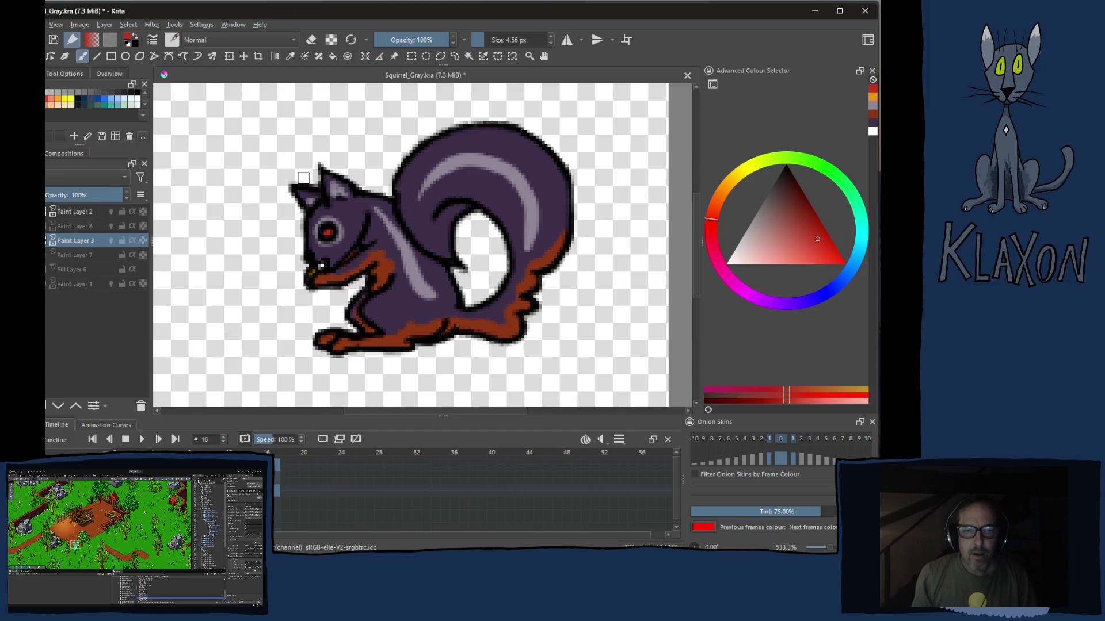
right_click(482, 197)
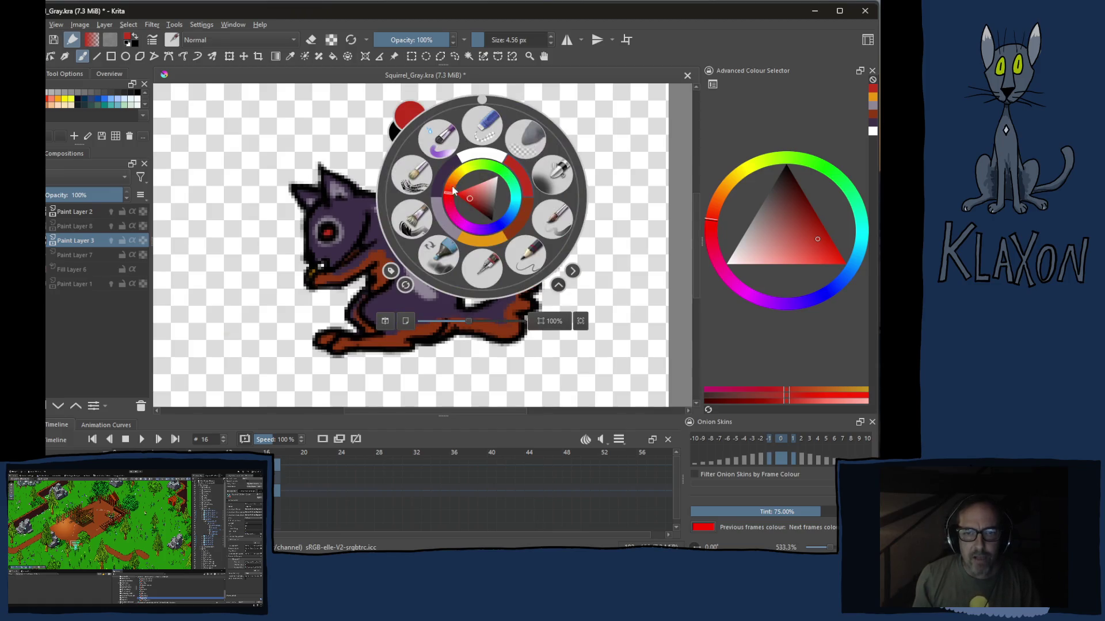
left_click(519, 217)
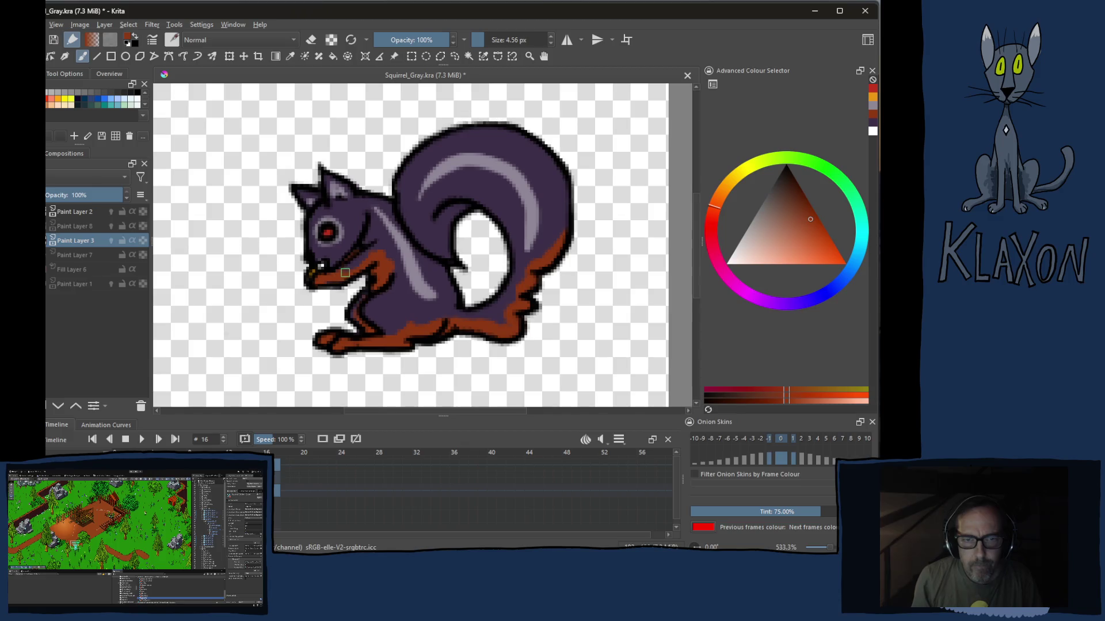
Compare the eye across frames 16/17, then touch up the squirrel on frame 16 in purple fur colour
key("Right")
key("Left")
key("Right")
key("Left")
key("Right")
key("Left")
key("Right")
key("Left")
key("Right")
key("Left")
key("Right")
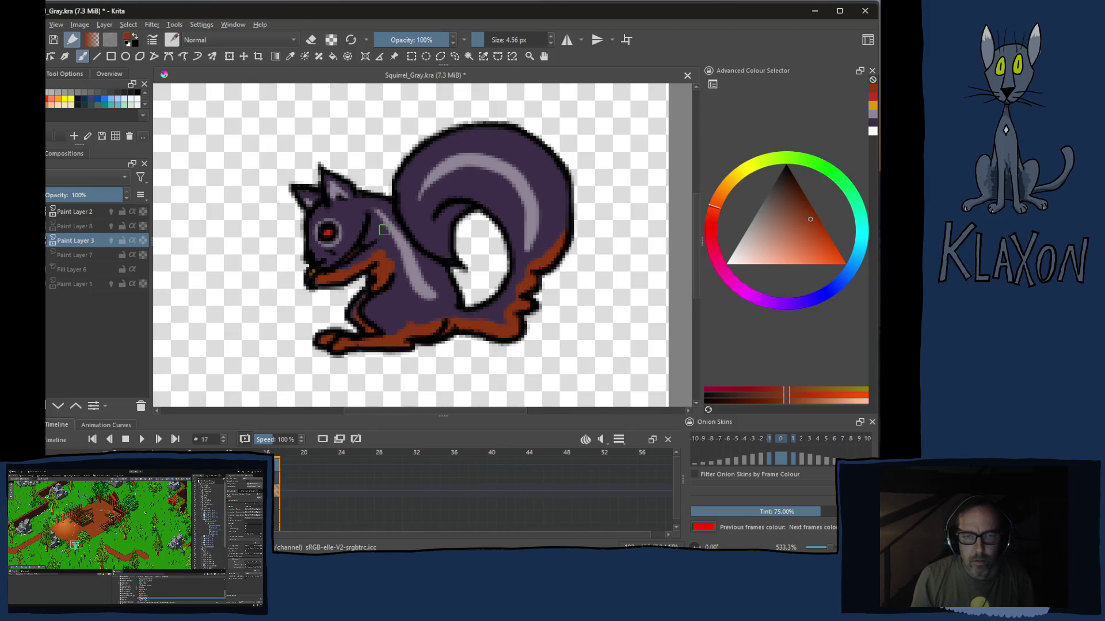
key("Left")
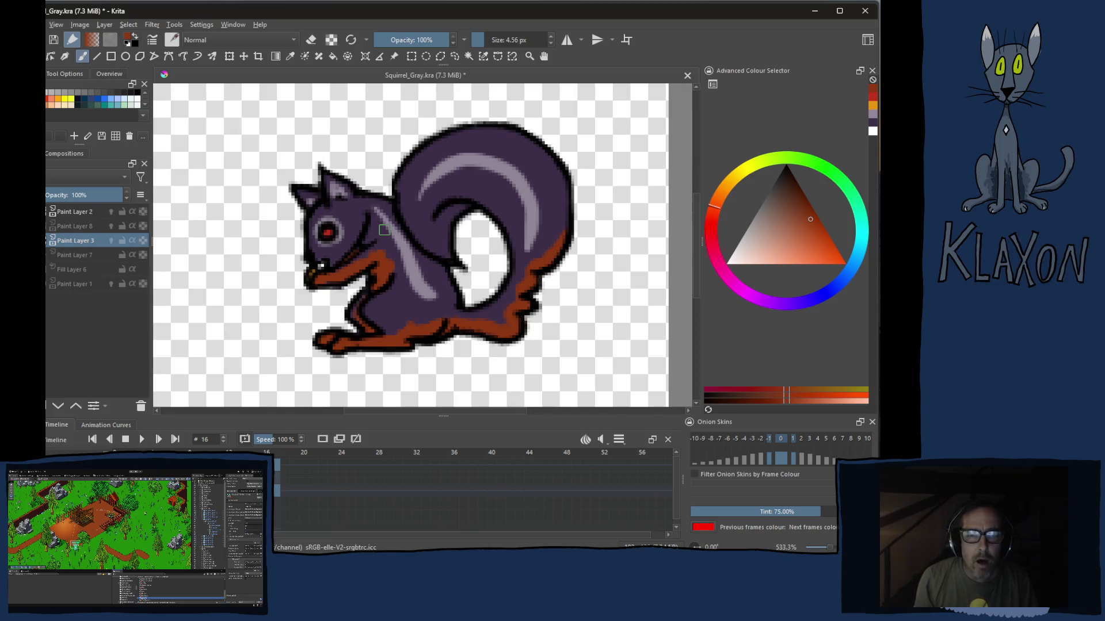
right_click(348, 259)
left_click(314, 241)
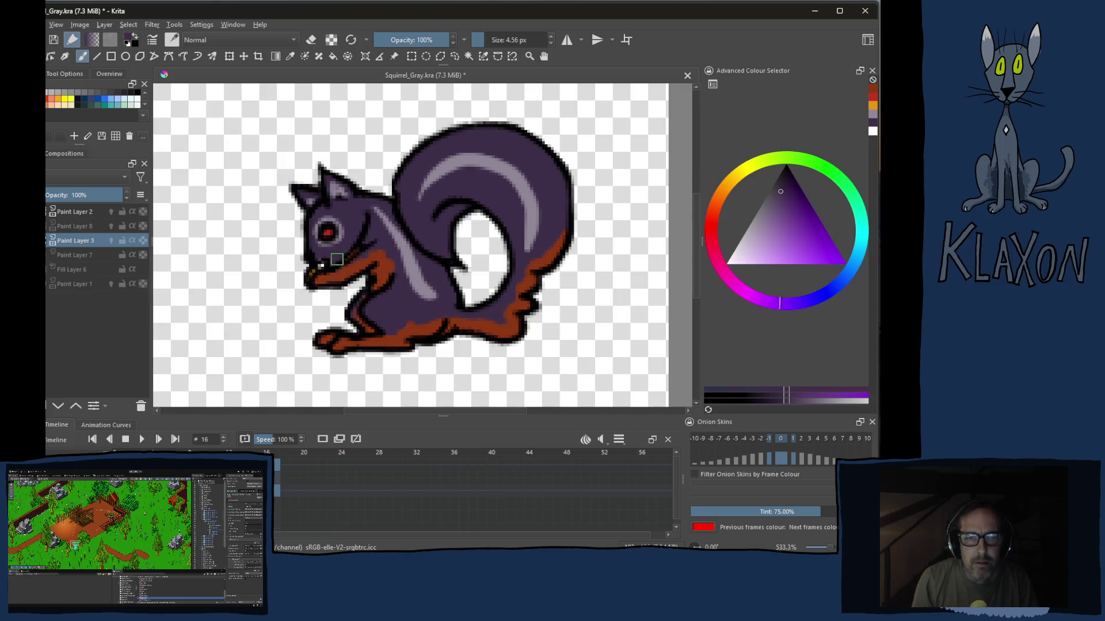
left_click(363, 256)
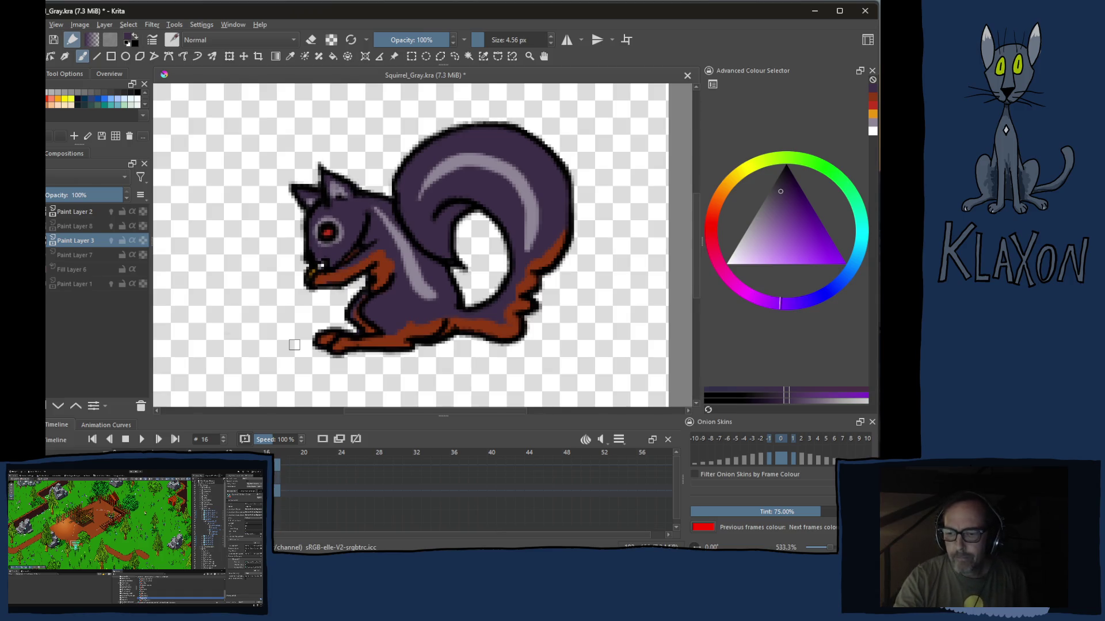
Save the squirrel file and bring up the list of open windows
key("ctrl+s")
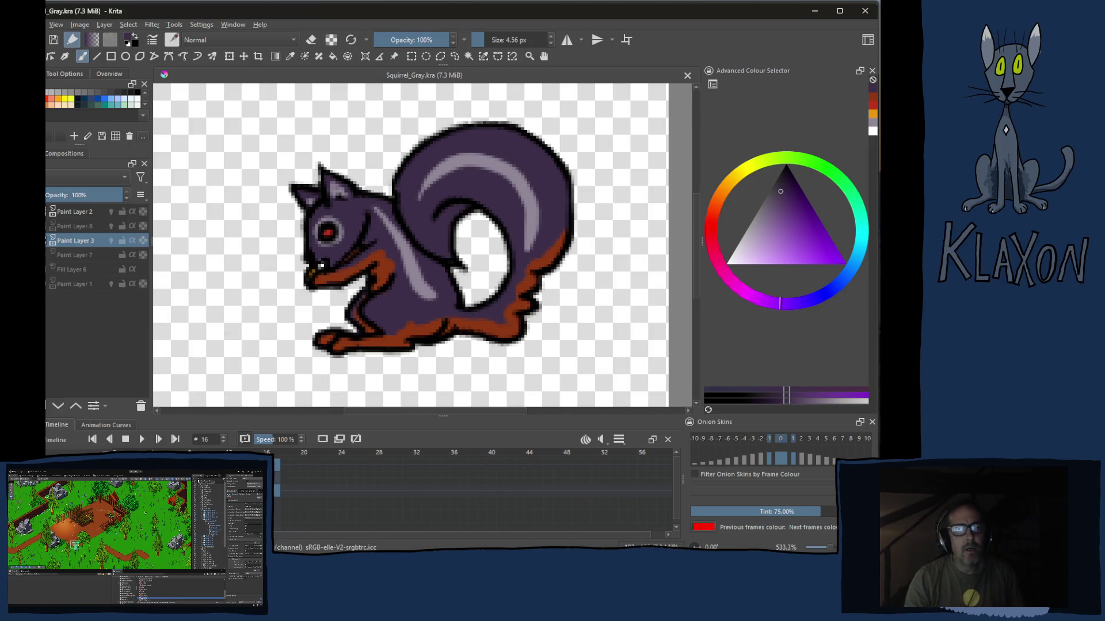
key("alt+Tab")
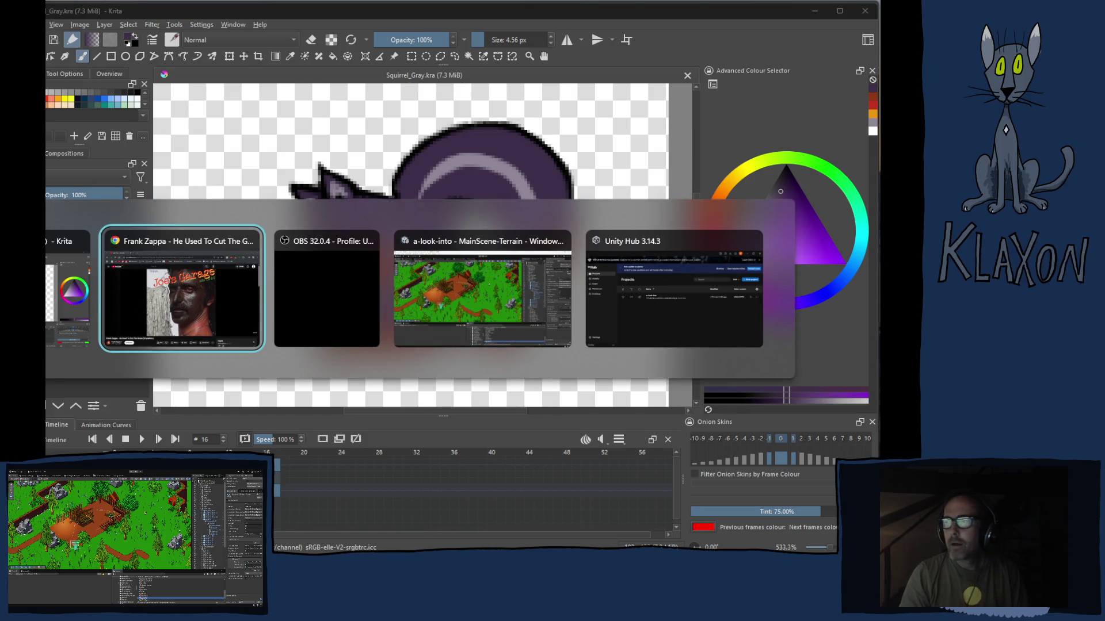
Bring the Frank Zappa YouTube video forward, then pick another window from the switcher
key("alt+Tab")
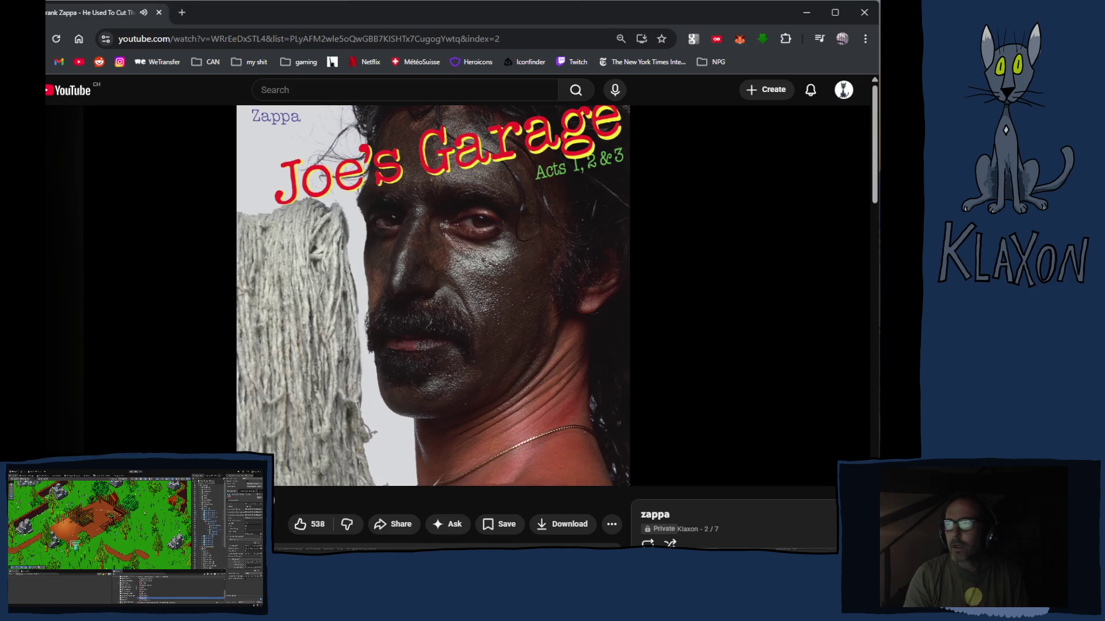
key("alt+Tab")
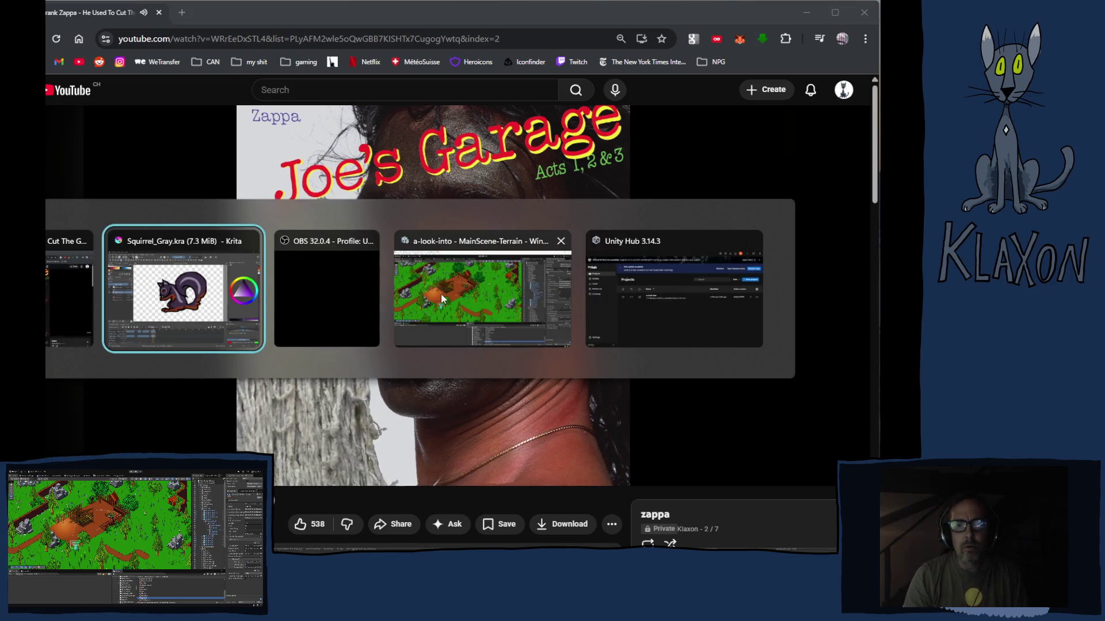
left_click(172, 294)
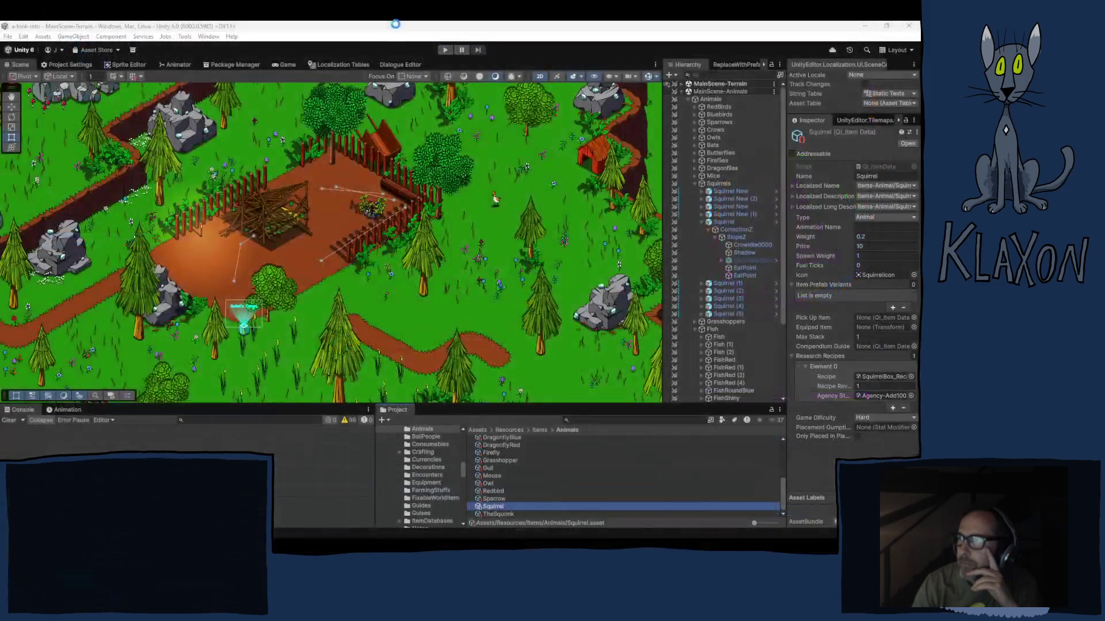
Reload the project's changed squirrel assets in the Unity game scene
key("ctrl+s")
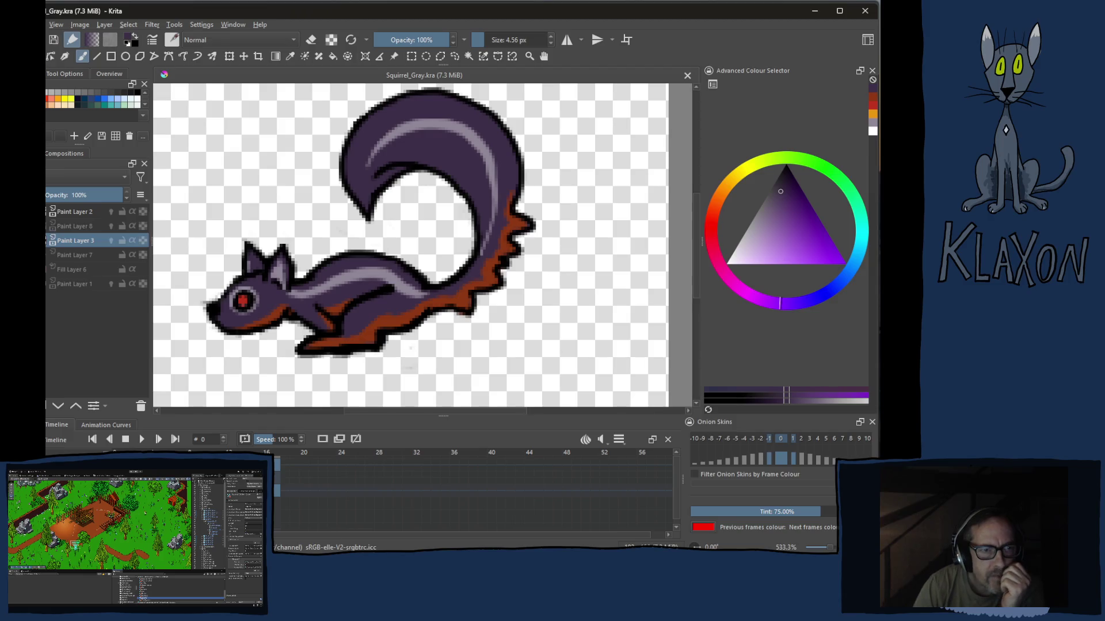
Play the squirrel animation, then make Paint Layer 8 the active layer
key("space")
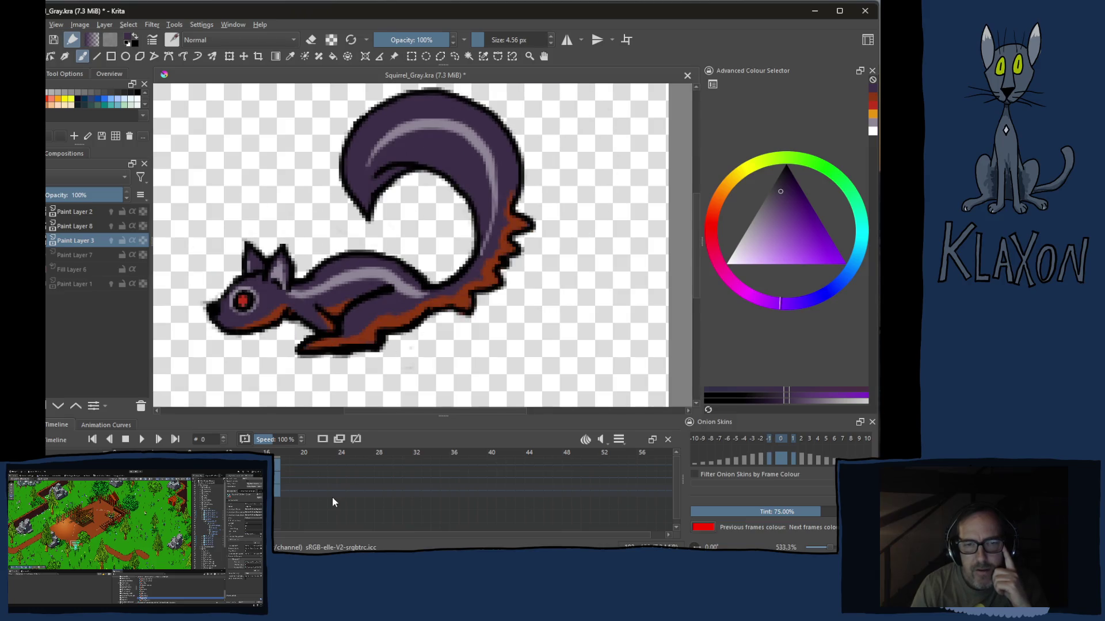
left_click(80, 226)
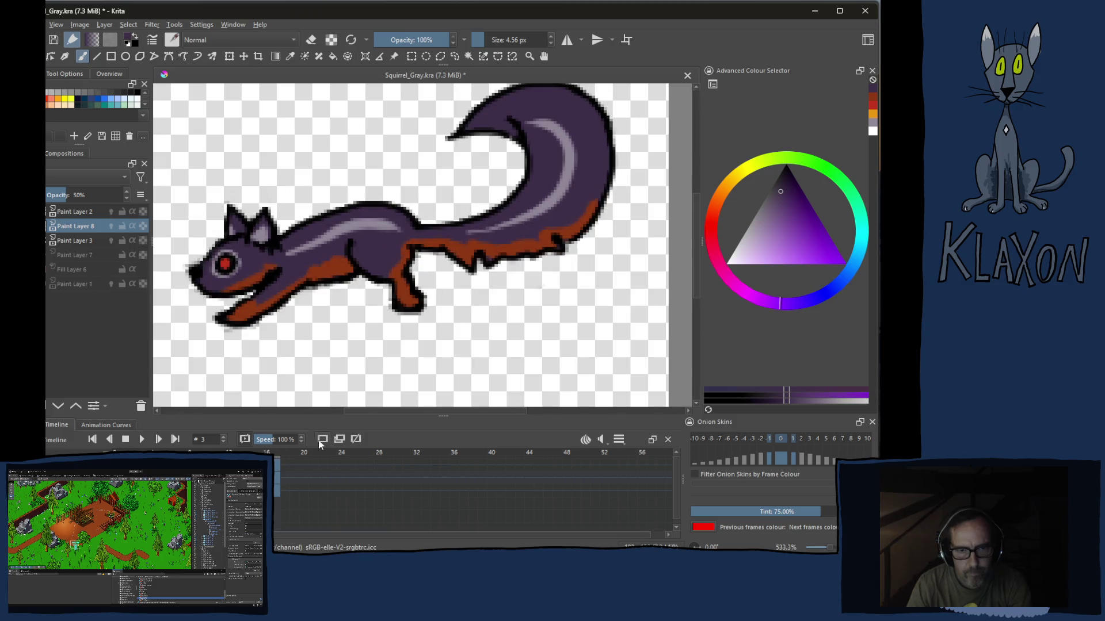
Step forward through the squirrel frames and back to frame 8, then switch to the YouTube page
key("Right")
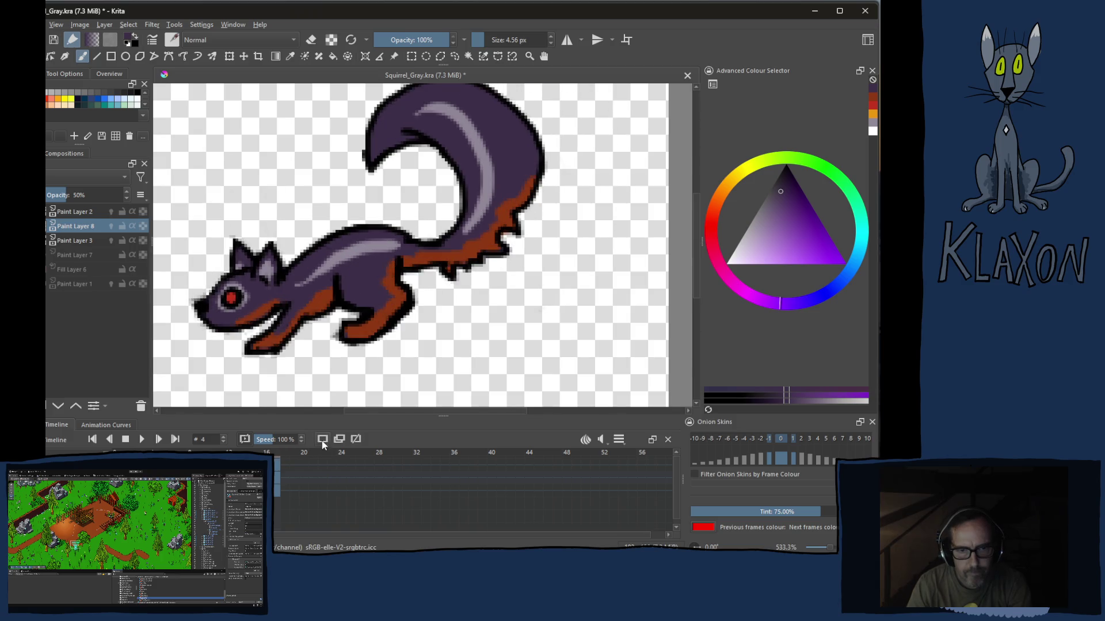
key("Right")
key("Right")
key("Right")
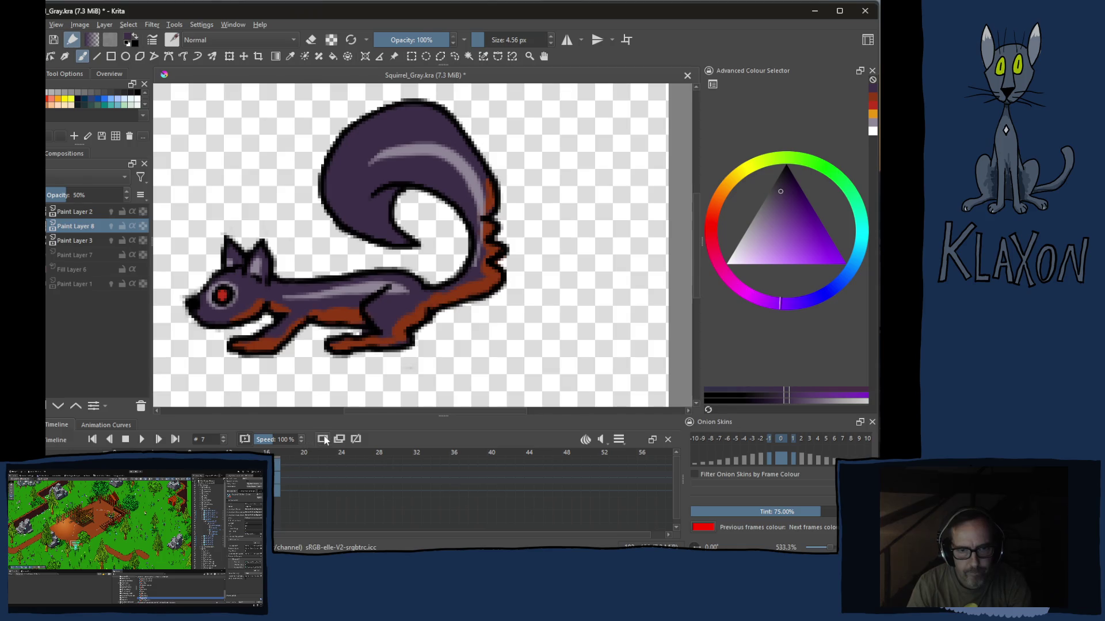
key("Right")
key("Right")
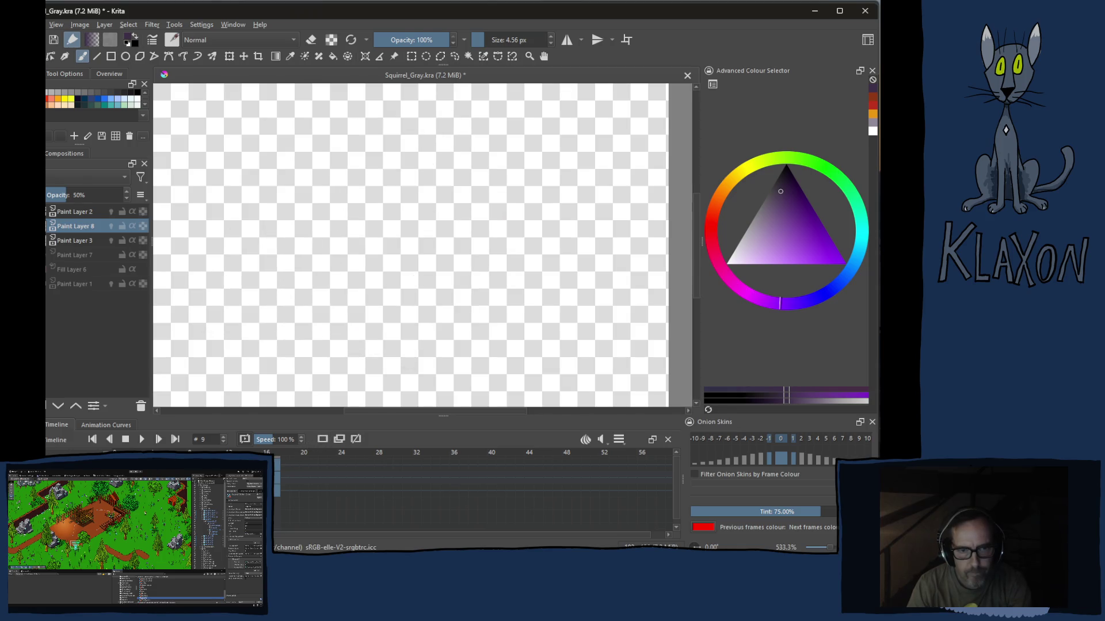
key("Left")
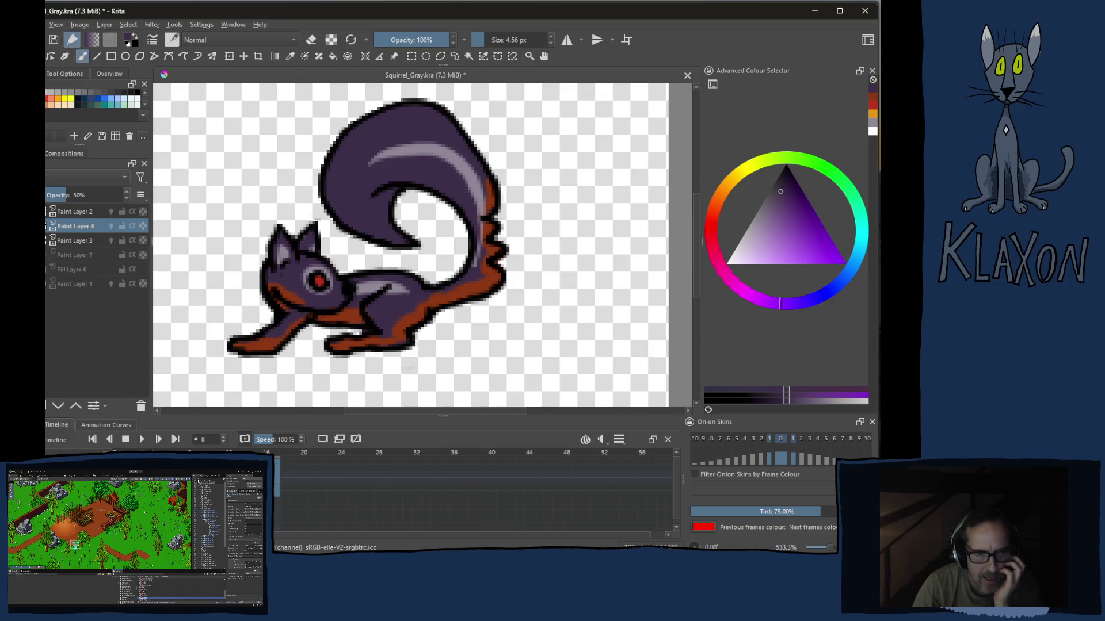
key("alt+Tab")
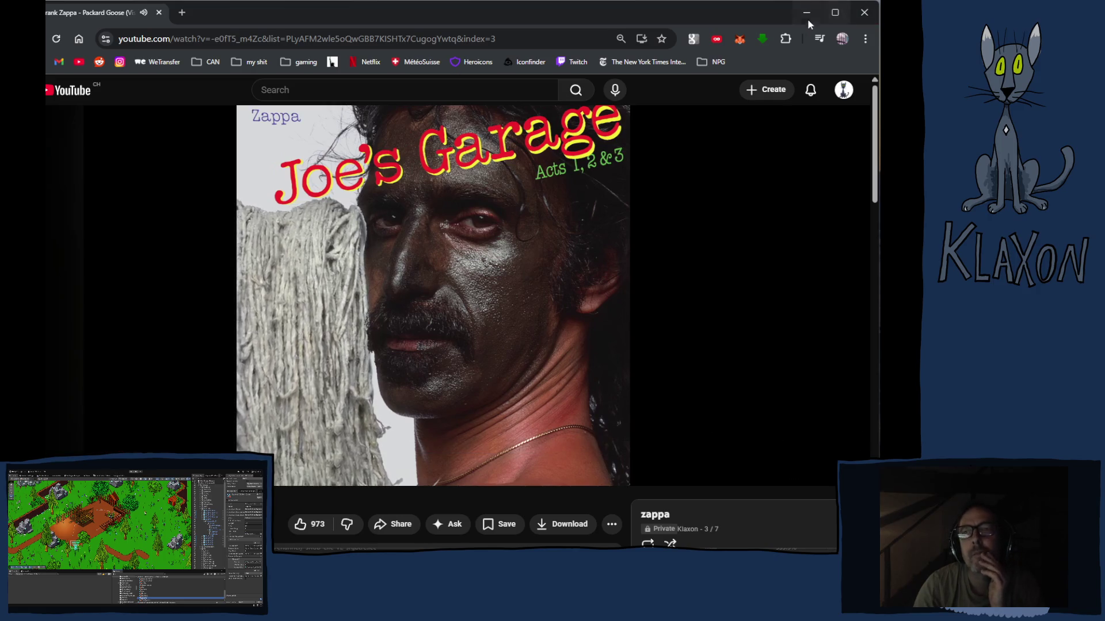
Switch from the YouTube video back to frame 8 of the squirrel in Krita
key("alt+Tab")
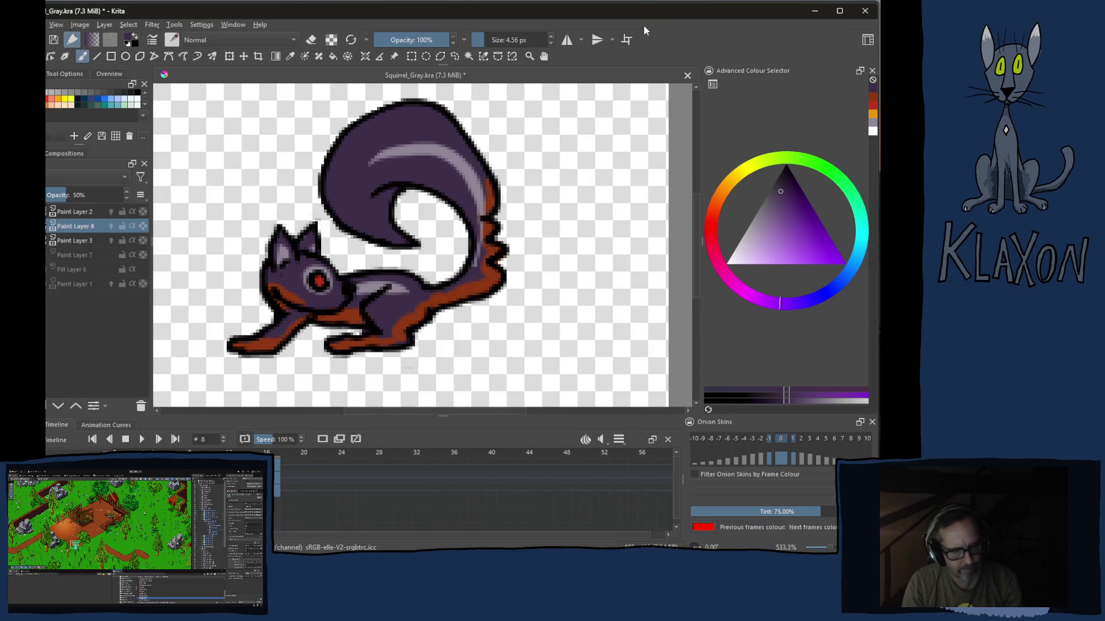
Save the squirrel animation, close Krita and bring the Unity editor forward
key("ctrl+s")
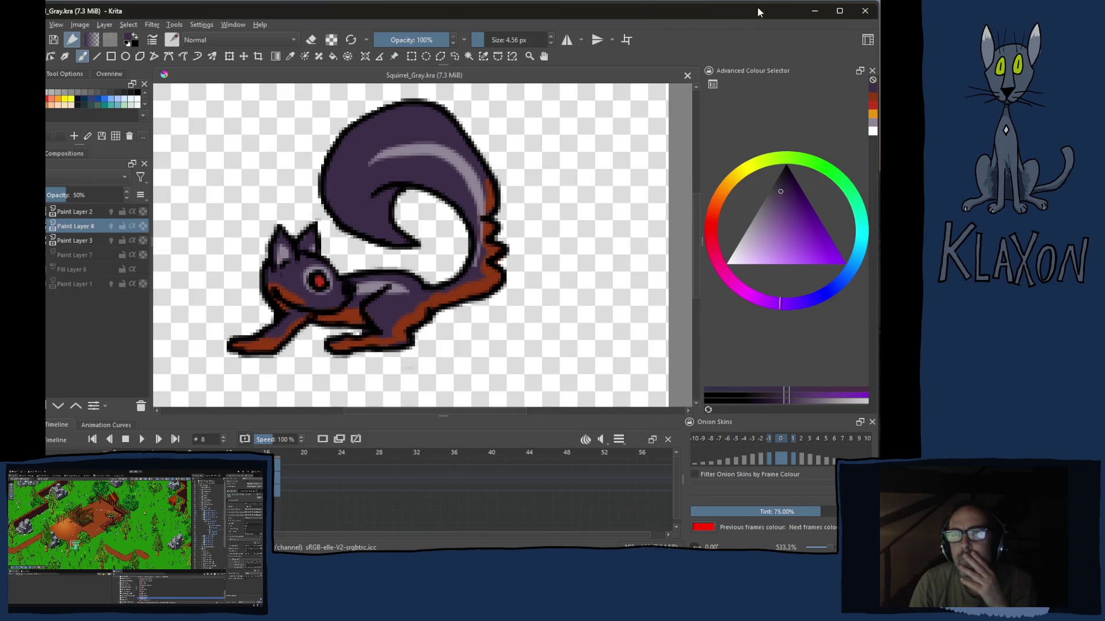
left_click(865, 11)
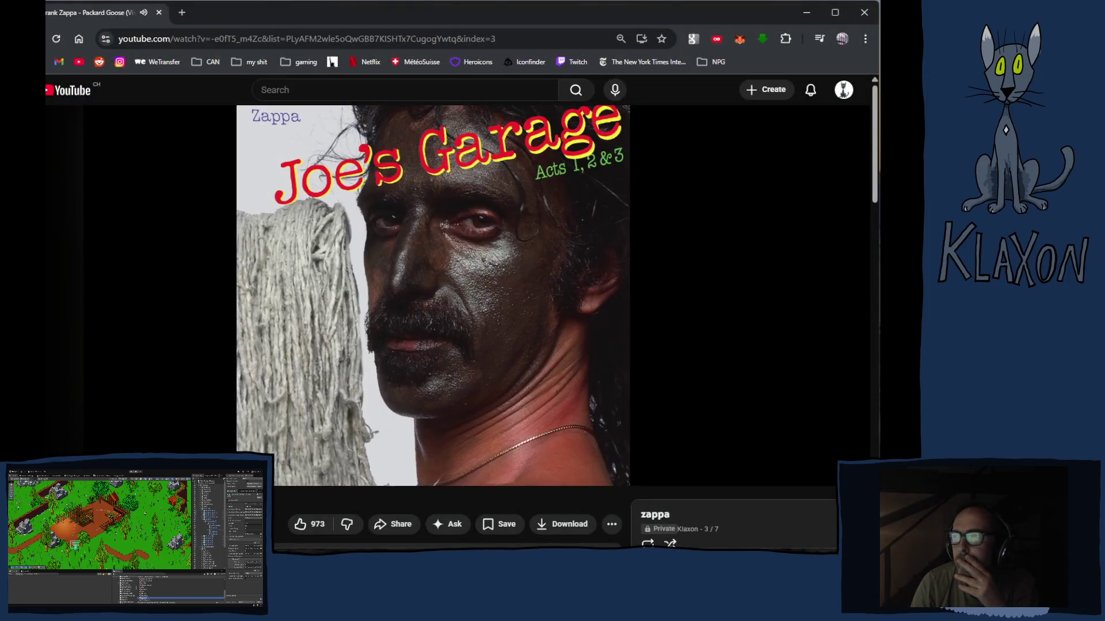
key("alt+Tab")
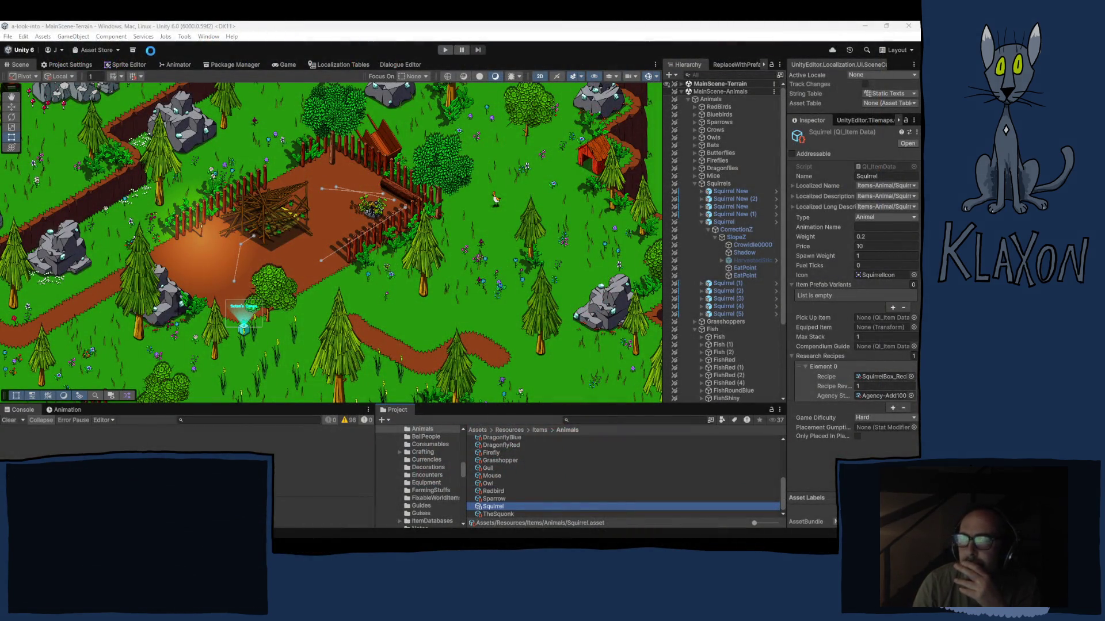